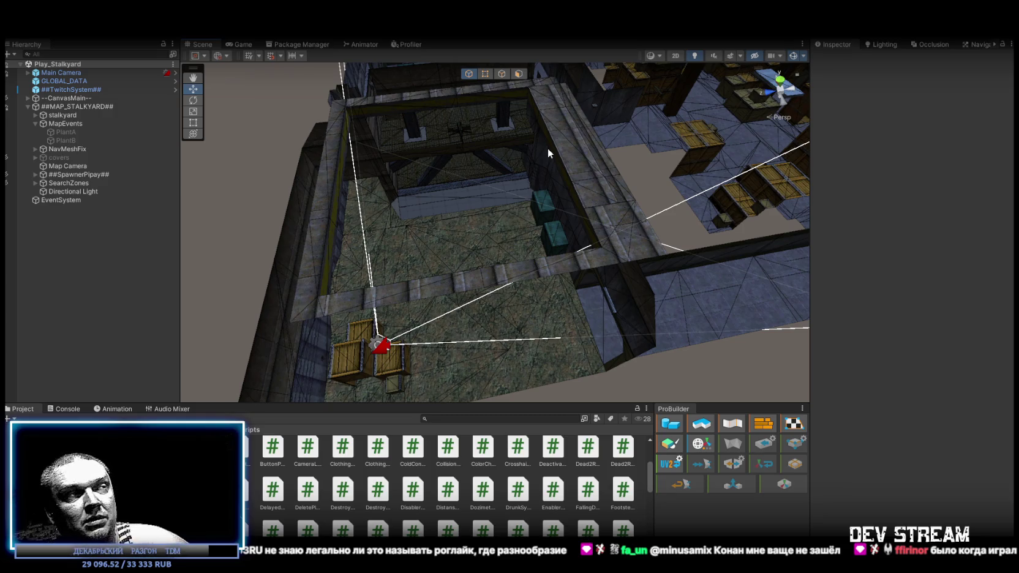
Step: Fly the view down to the yard floor and select the Stairse ramp mesh
mouse_move(547, 146)
mouse_down()
mouse_move(588, 139)
mouse_move(560, 135)
mouse_move(579, 112)
mouse_up()
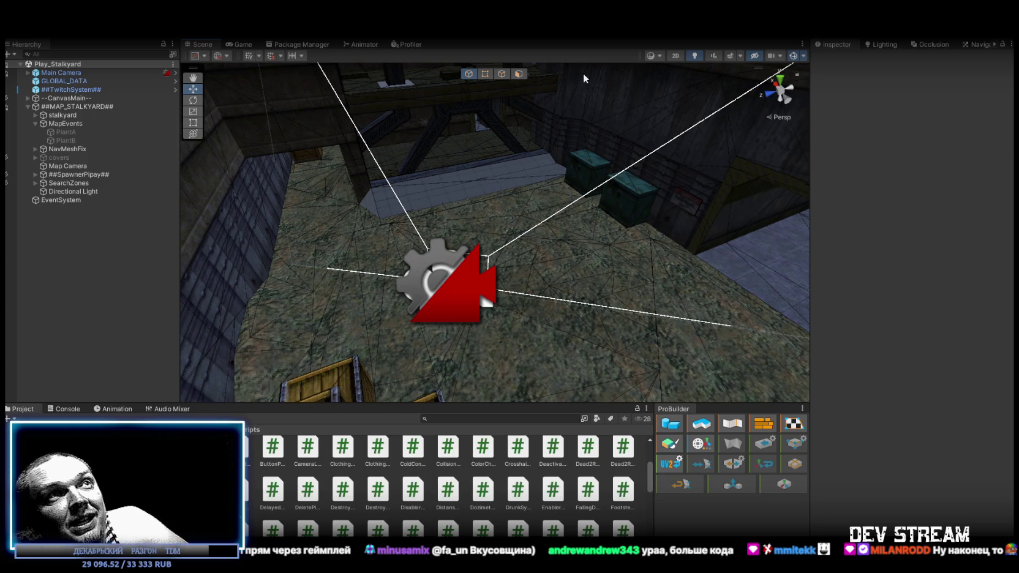
mouse_move(589, 84)
mouse_down()
mouse_move(580, 241)
mouse_move(614, 221)
mouse_move(596, 245)
mouse_up()
click(596, 244)
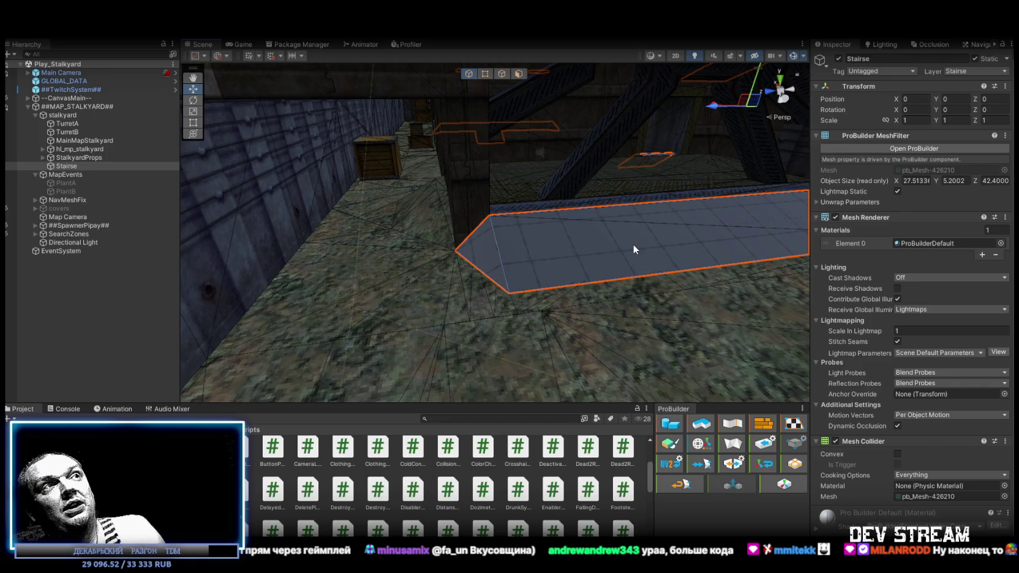
Step: Orbit around the selected Stairse ramp to see it from another side
mouse_move(633, 244)
mouse_down()
mouse_move(532, 243)
mouse_move(528, 290)
mouse_move(631, 231)
mouse_up()
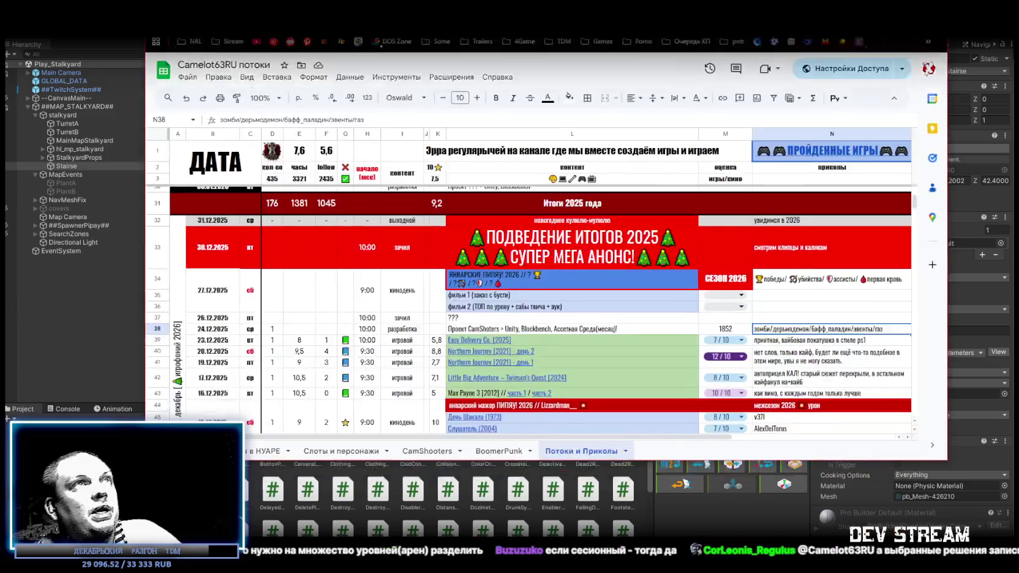
scroll(500, 259, down, 5)
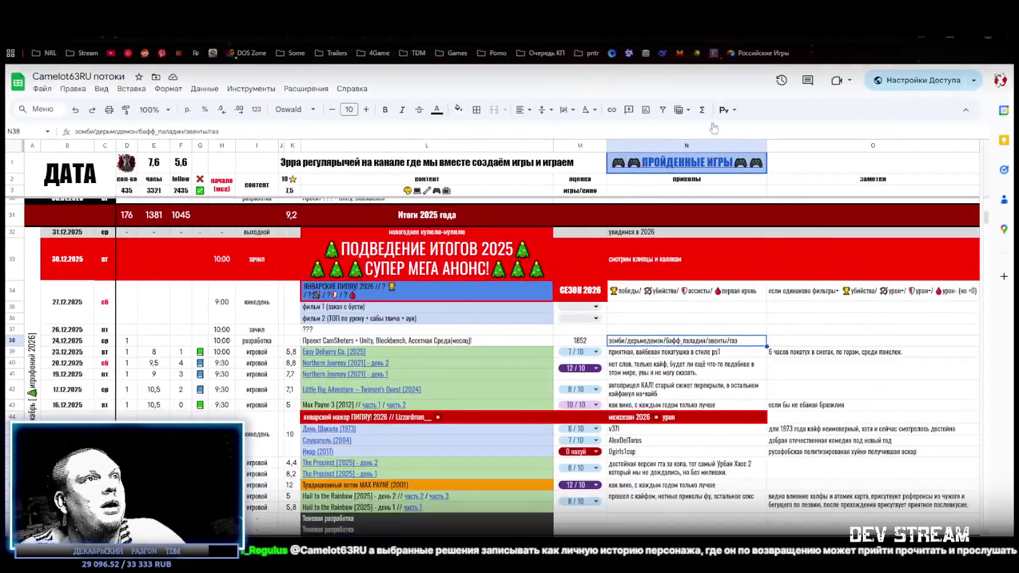
click(310, 339)
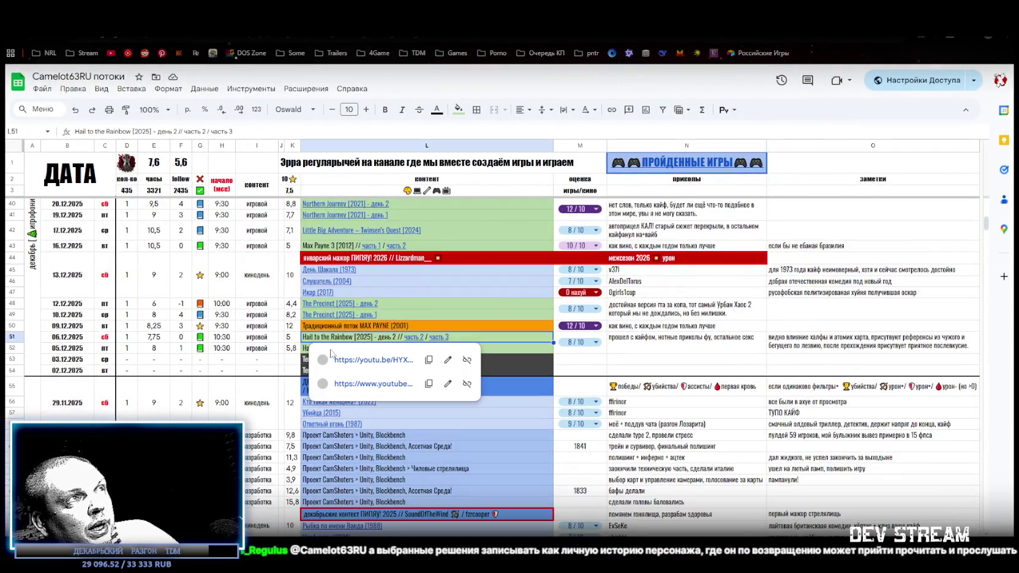
click(306, 348)
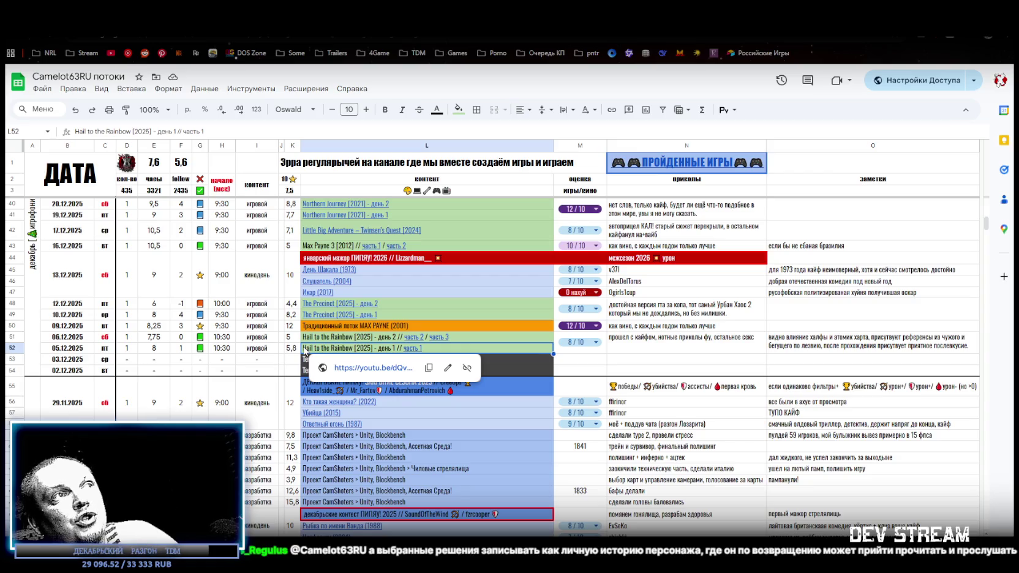
click(644, 362)
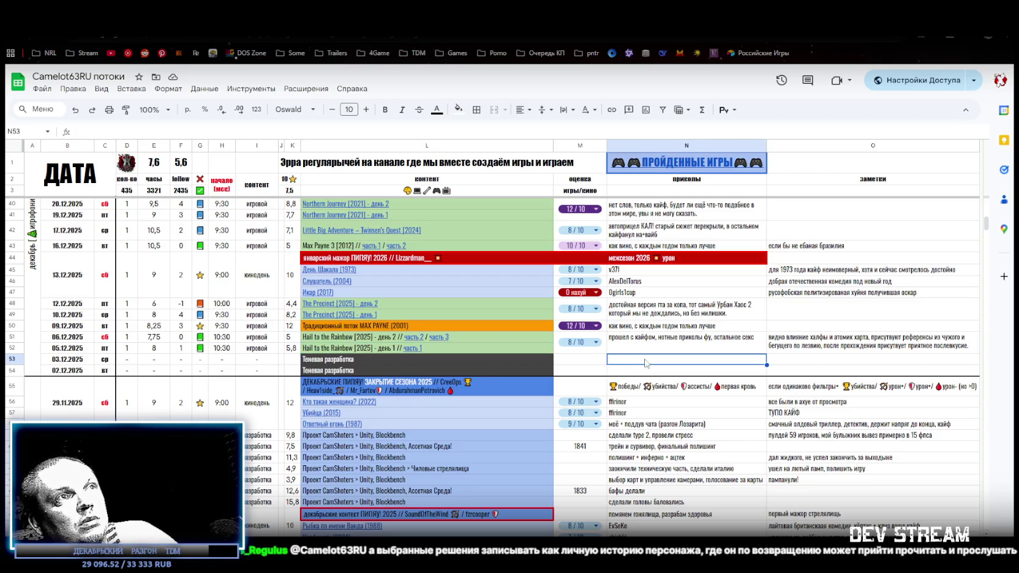
click(667, 350)
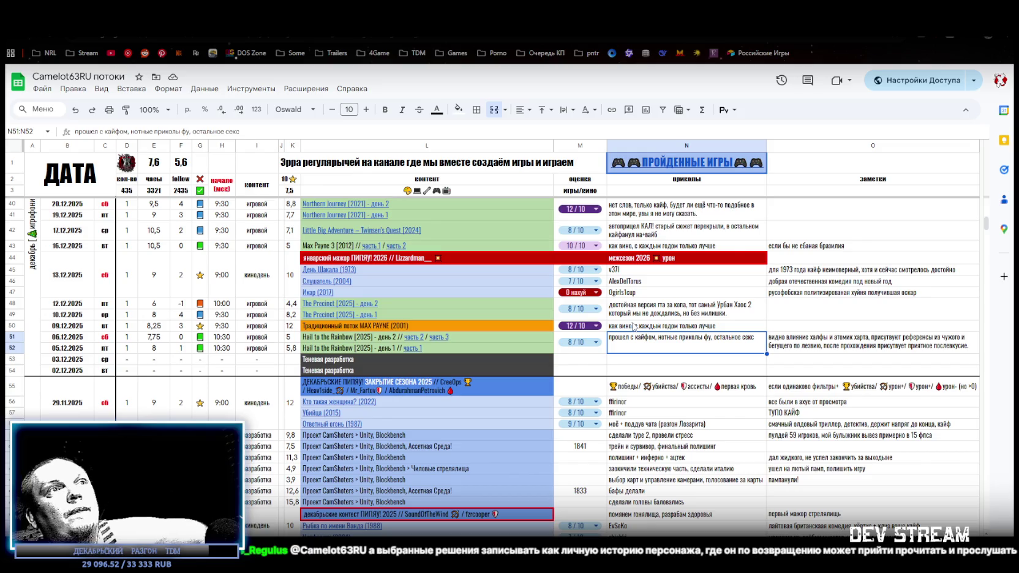
click(634, 327)
click(655, 347)
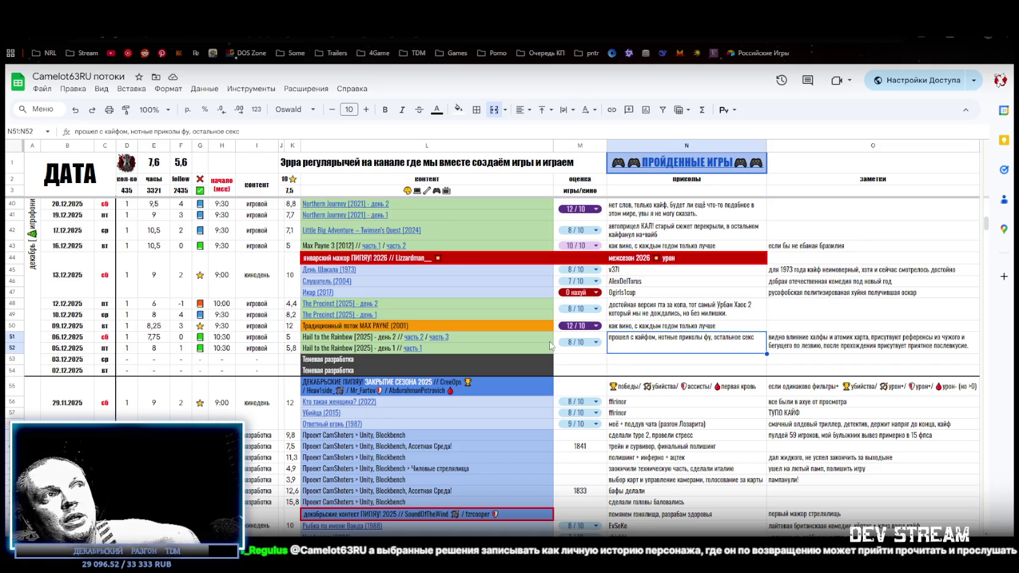
mouse_move(548, 347)
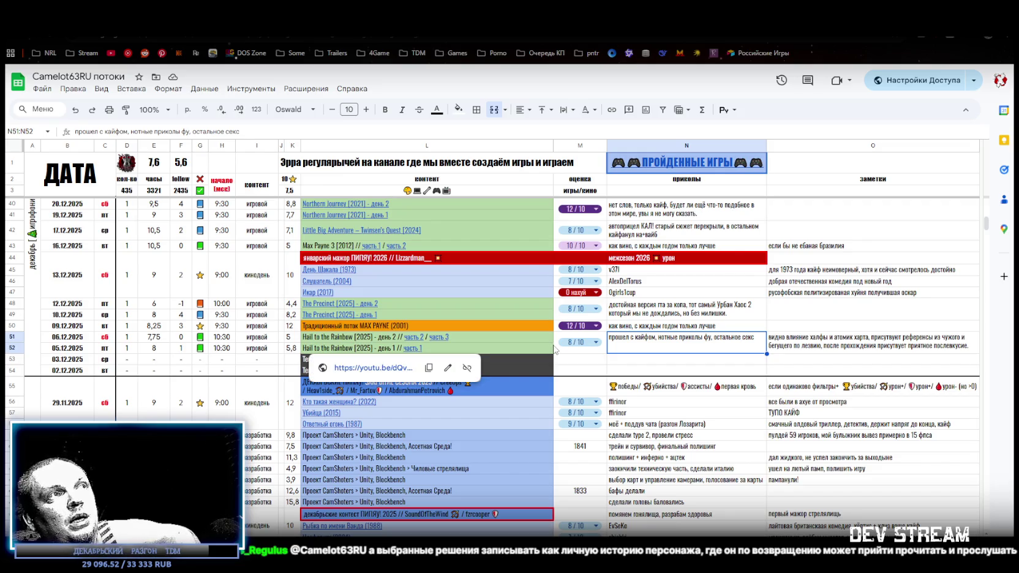
click(679, 315)
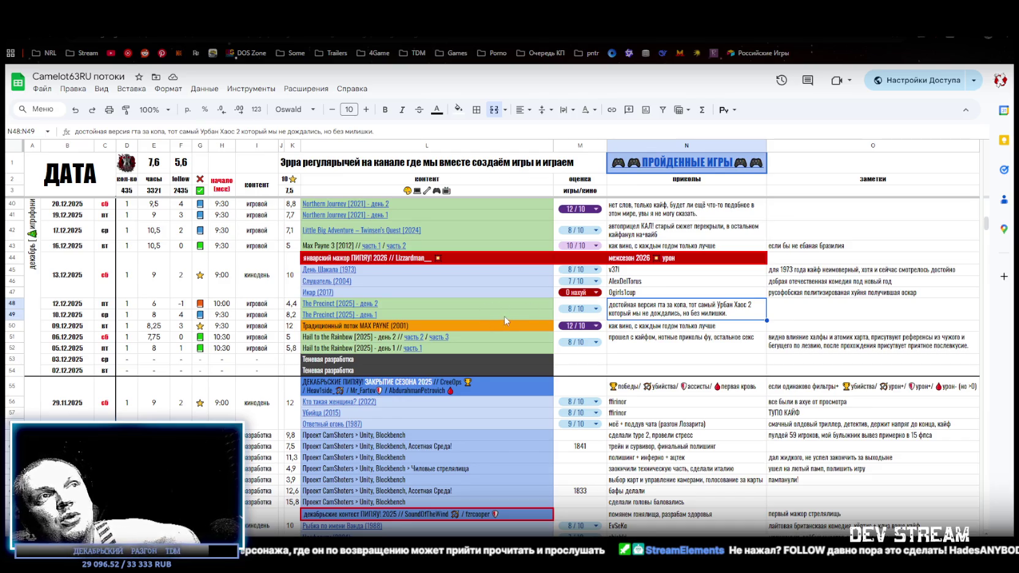
mouse_move(508, 315)
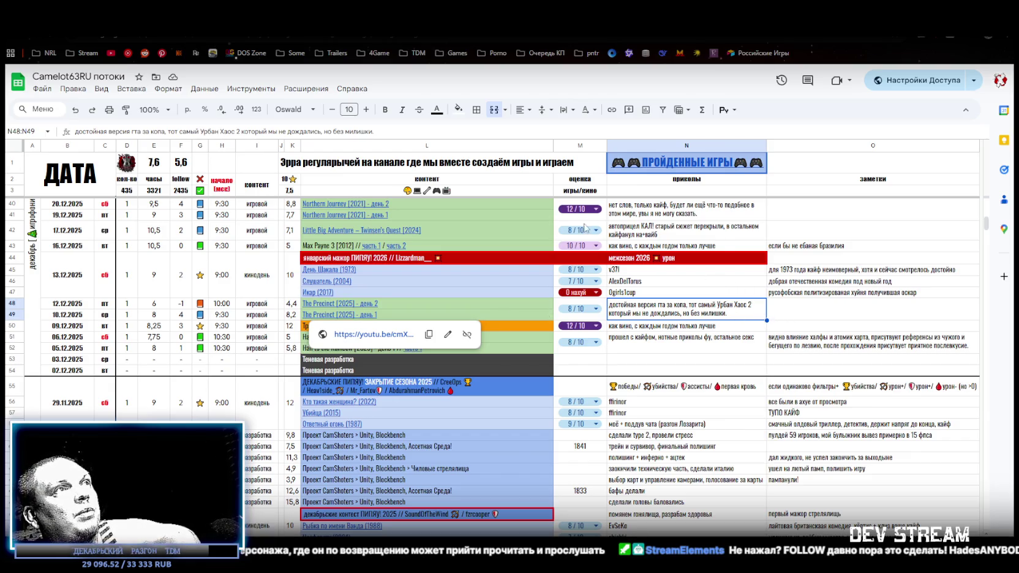
click(635, 246)
scroll(640, 262, up, 3)
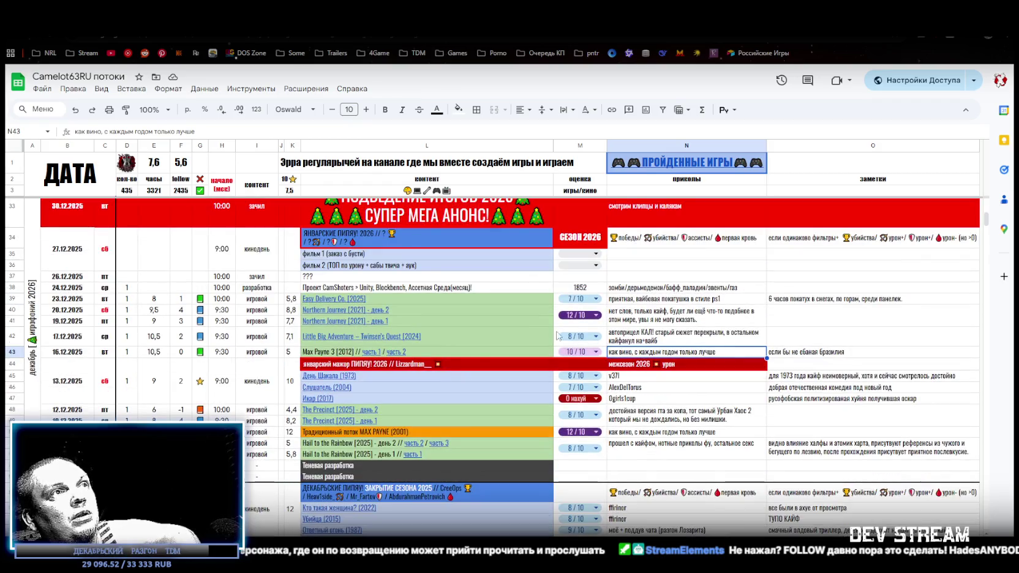
mouse_move(457, 357)
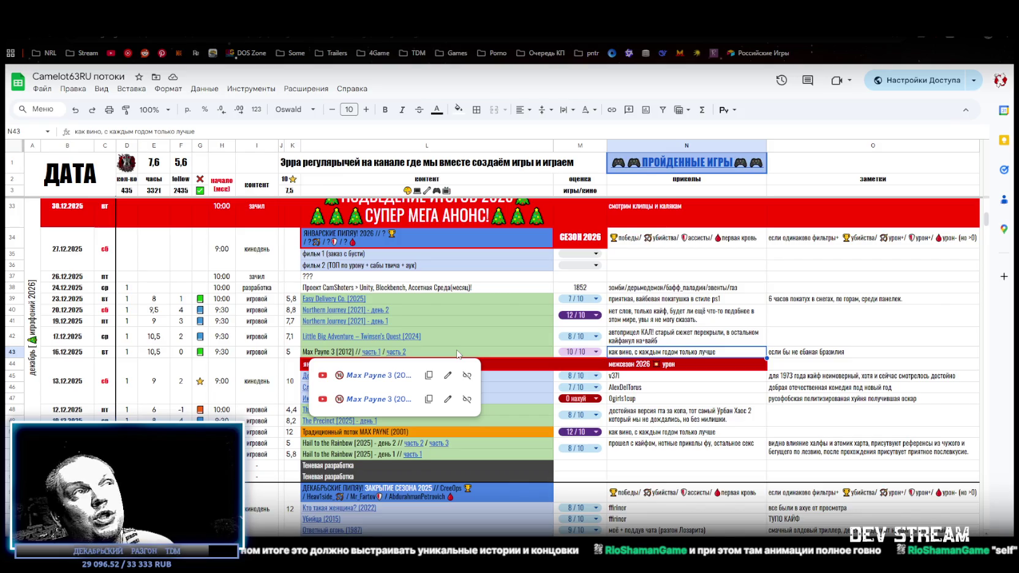
key(alt+Tab)
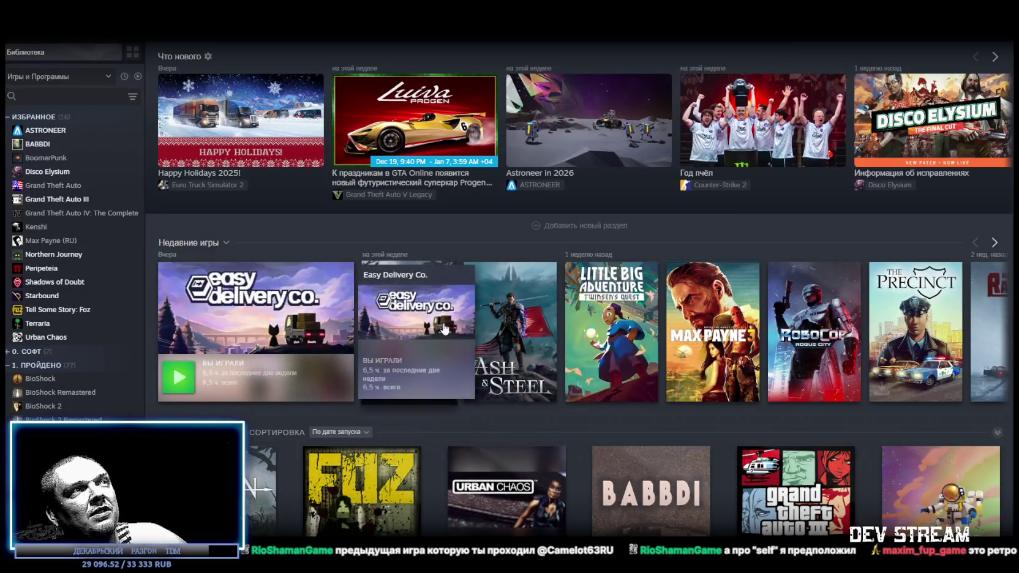
Step: Open Northern Journey from the Steam game library
click(398, 310)
Step: Go to the Northern Journey store page and play its trailer full screen
click(371, 323)
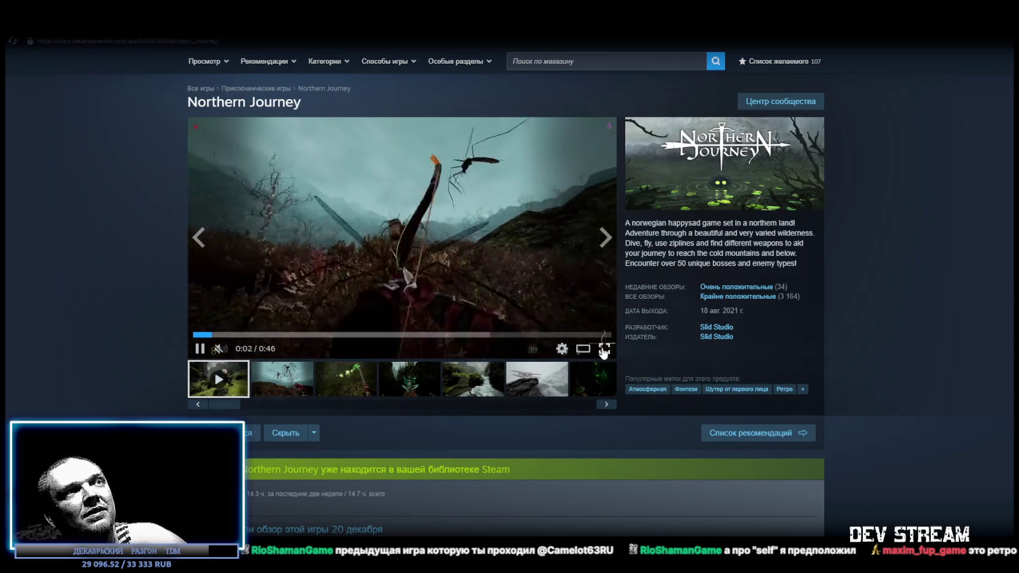
click(604, 348)
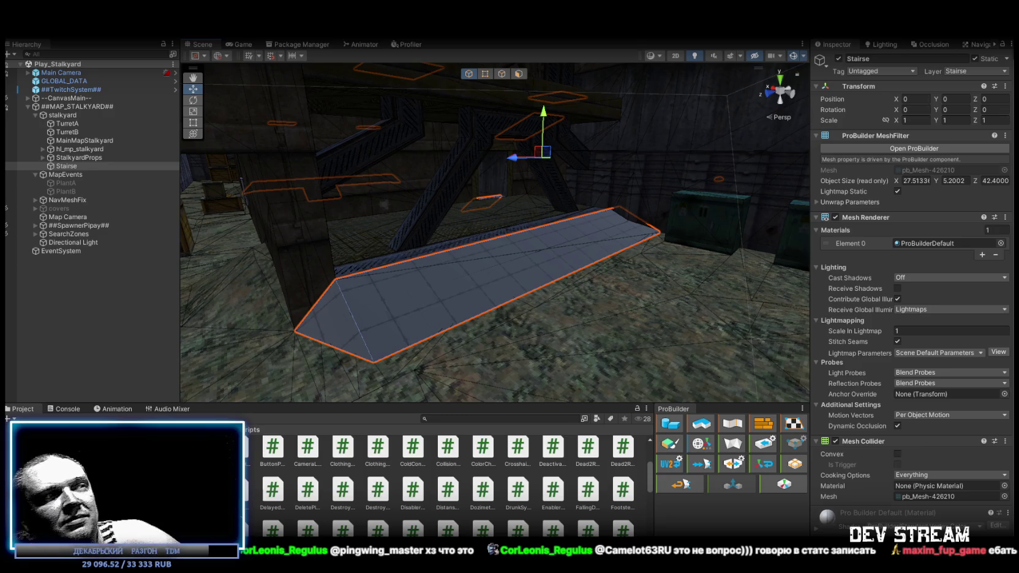
Step: Shift the view, zoom out over the whole Stalkyard map, then back in on the Stairse ramp
drag(573, 313, 603, 282)
scroll(597, 272, down, 10)
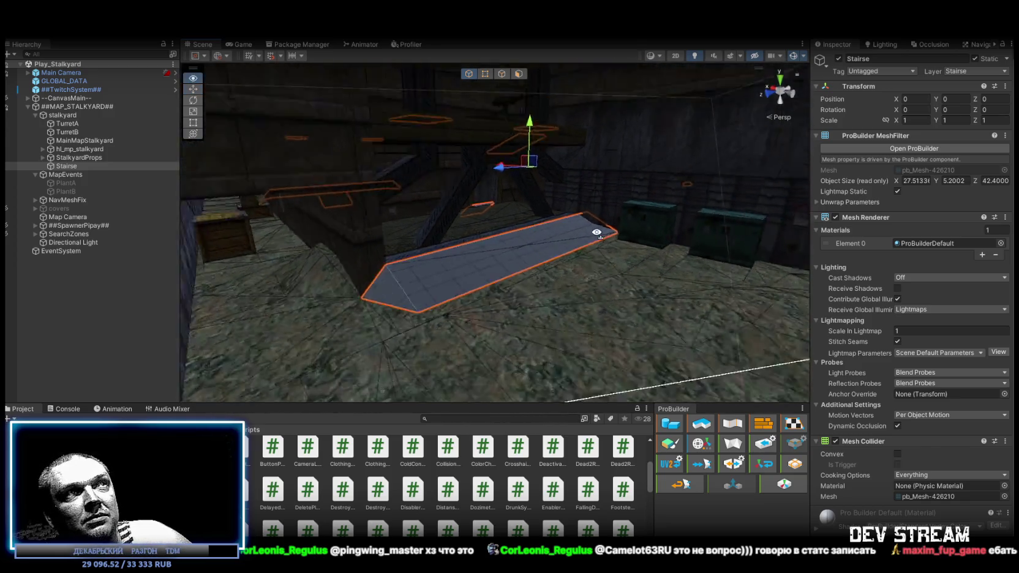
scroll(600, 276, up, 10)
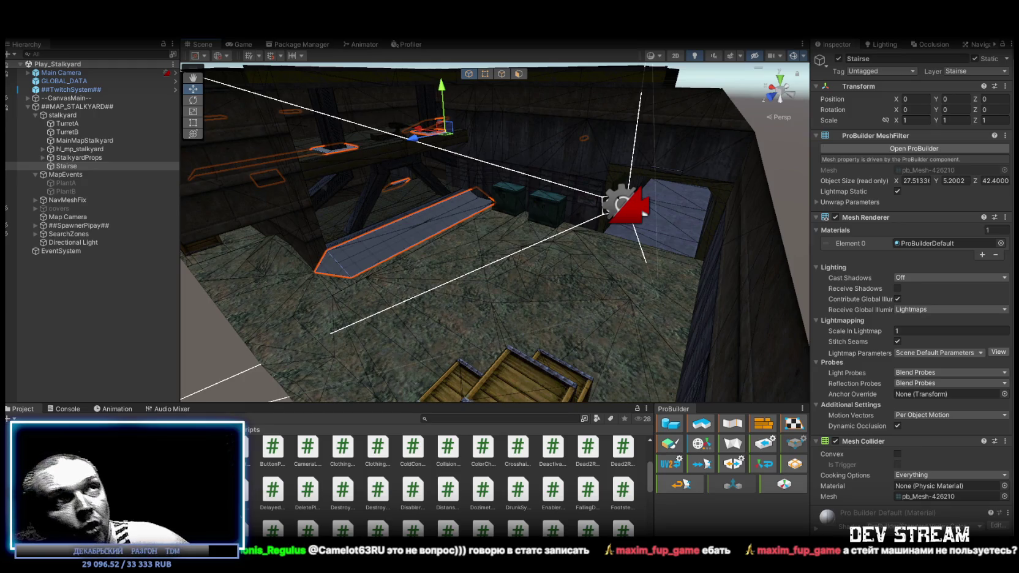
Step: Orbit in closer and to the left for a low view of the Stairse ramp
mouse_move(549, 287)
mouse_down()
mouse_move(559, 291)
mouse_move(557, 281)
mouse_move(567, 300)
mouse_up()
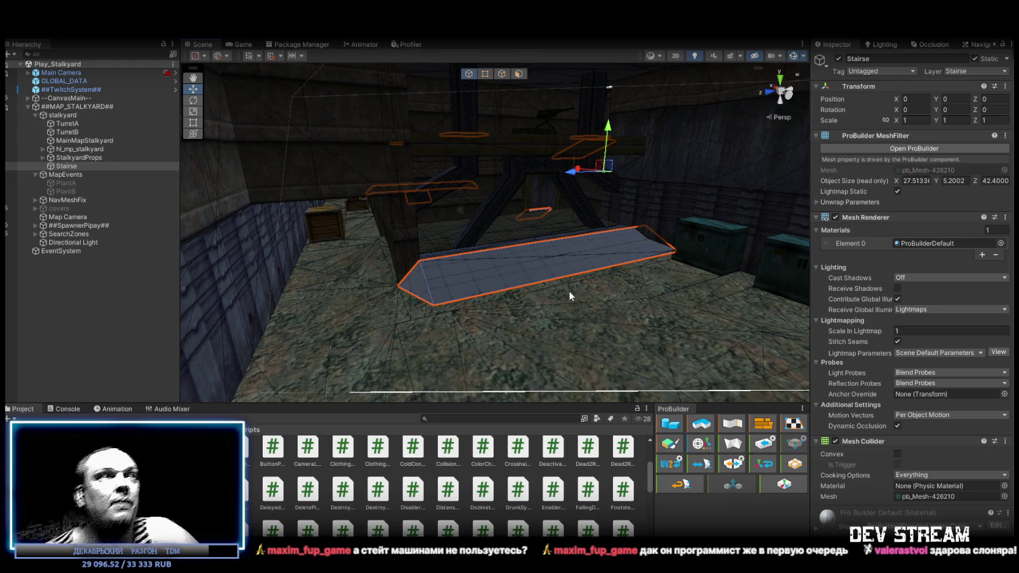
mouse_move(560, 290)
alt+mouse_down()
mouse_move(535, 294)
mouse_move(618, 314)
alt+mouse_up()
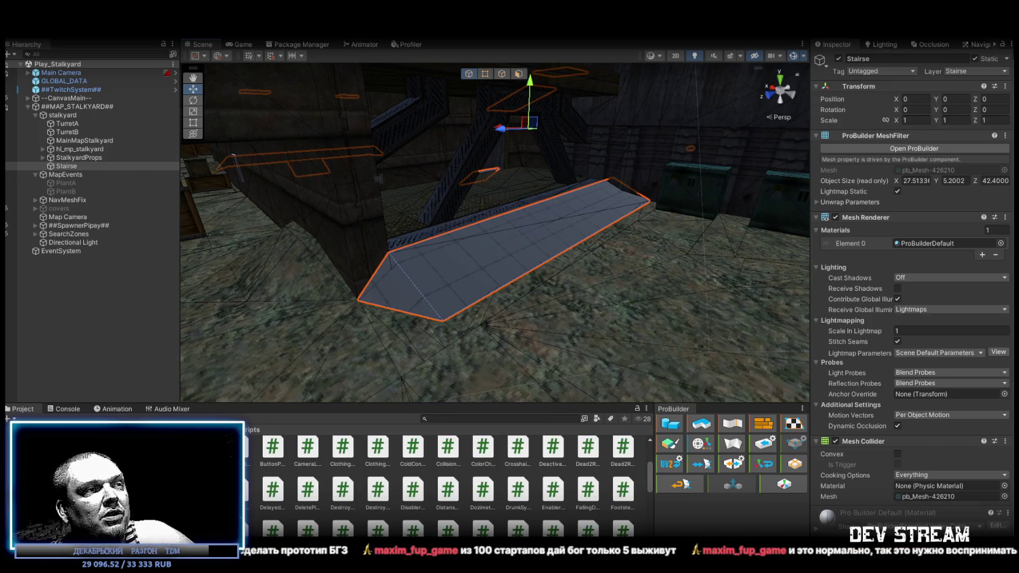
Step: Switch from Unity over to the browser window
key(alt+Tab)
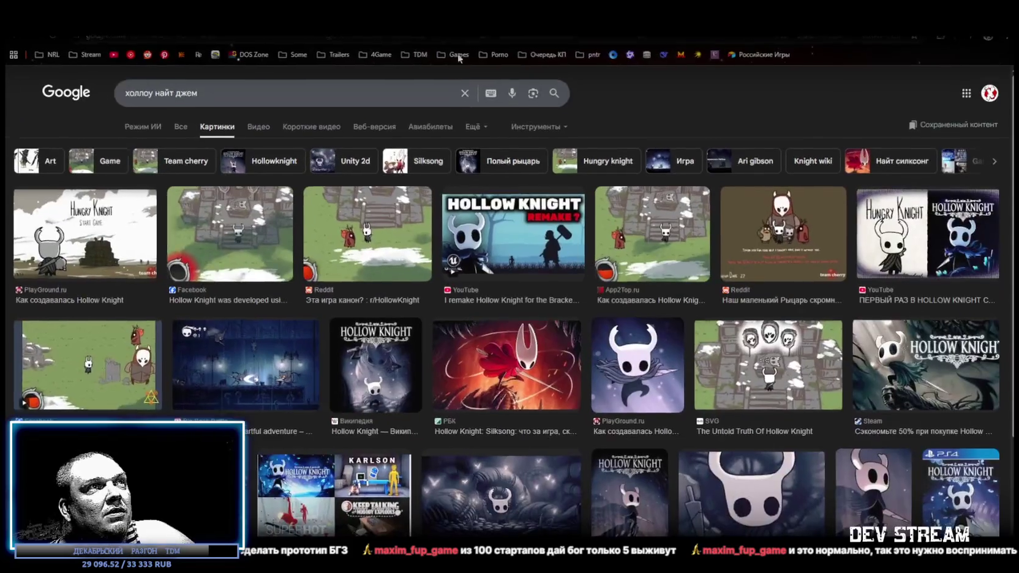
click(358, 233)
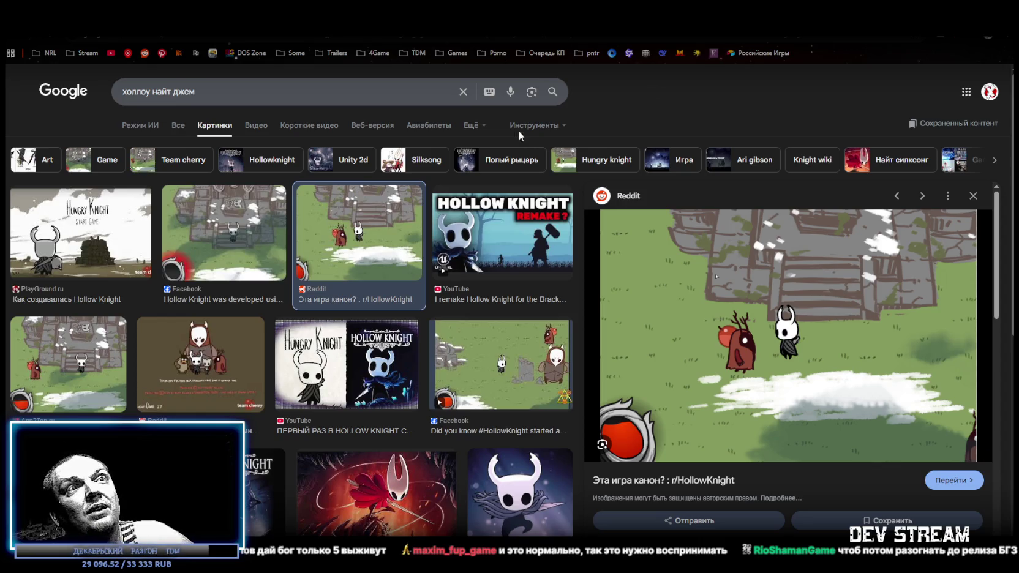
key(alt+Tab)
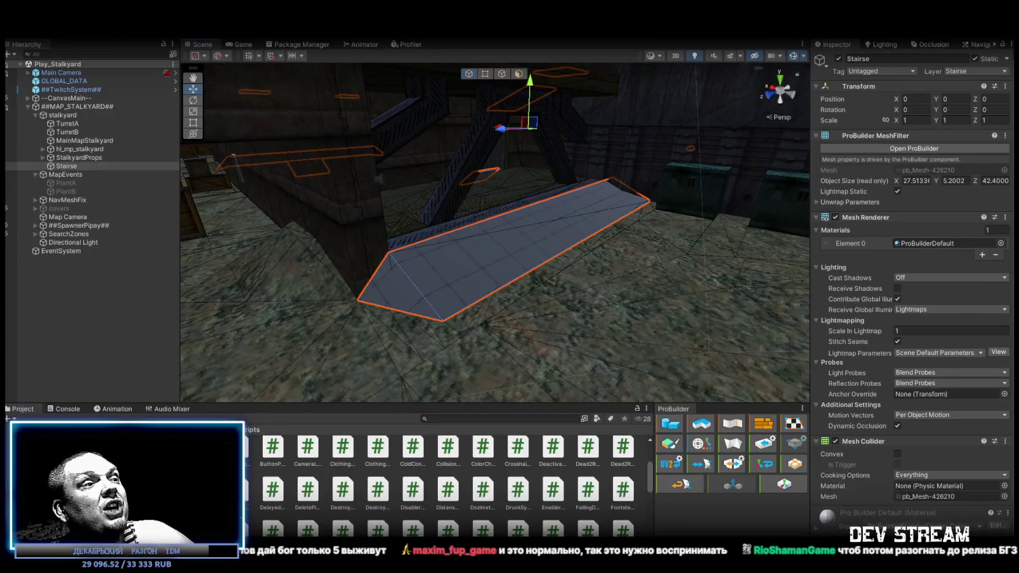
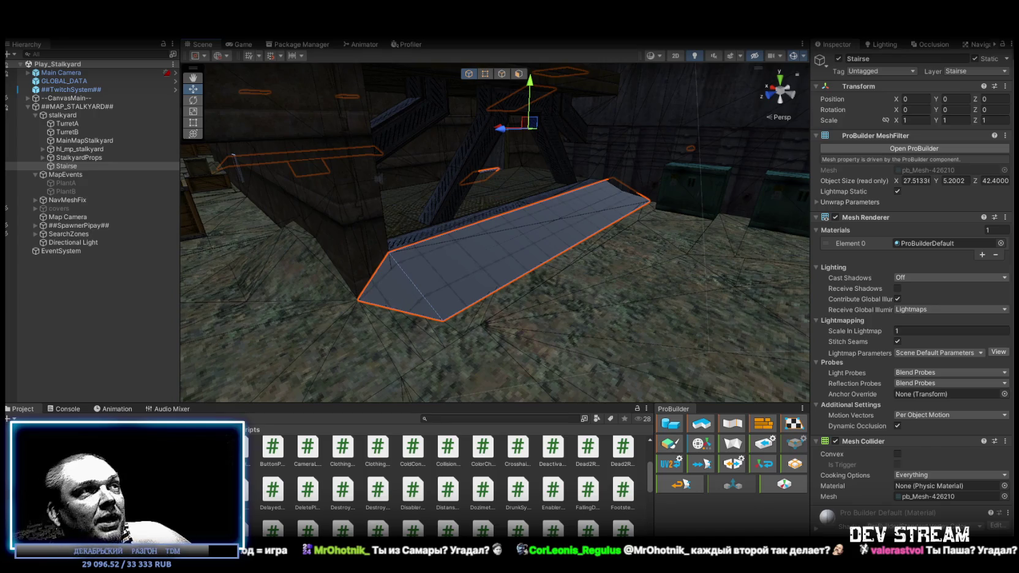
Step: Zoom out and orbit the Scene view to see the whole Stalkyard level from above
scroll(464, 248, down, 10)
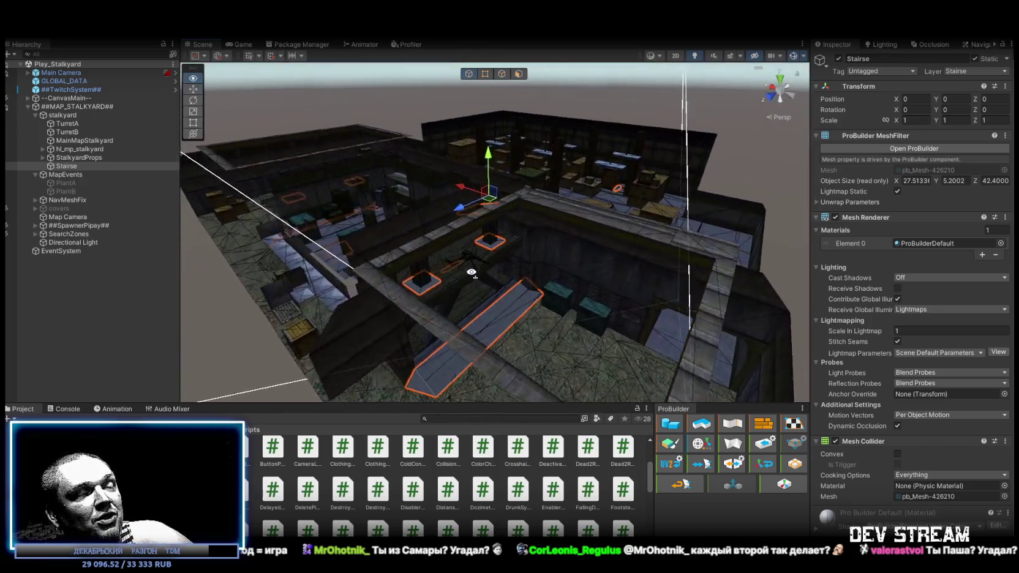
drag(470, 272, 459, 273)
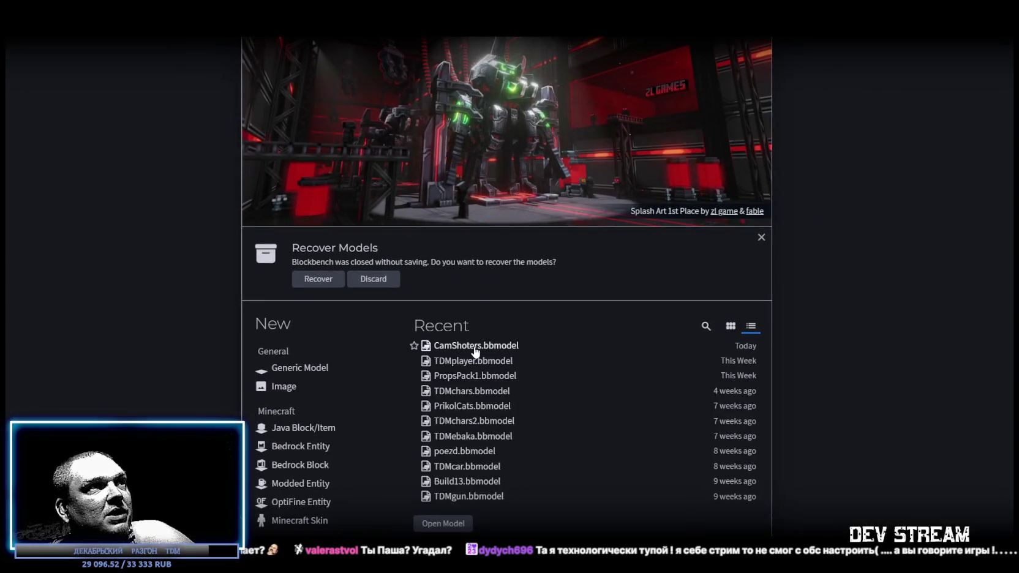
Step: Open the most recent Blockbench model, inspect the camo soldier's pale-blue head up close, then return to Unity
click(759, 343)
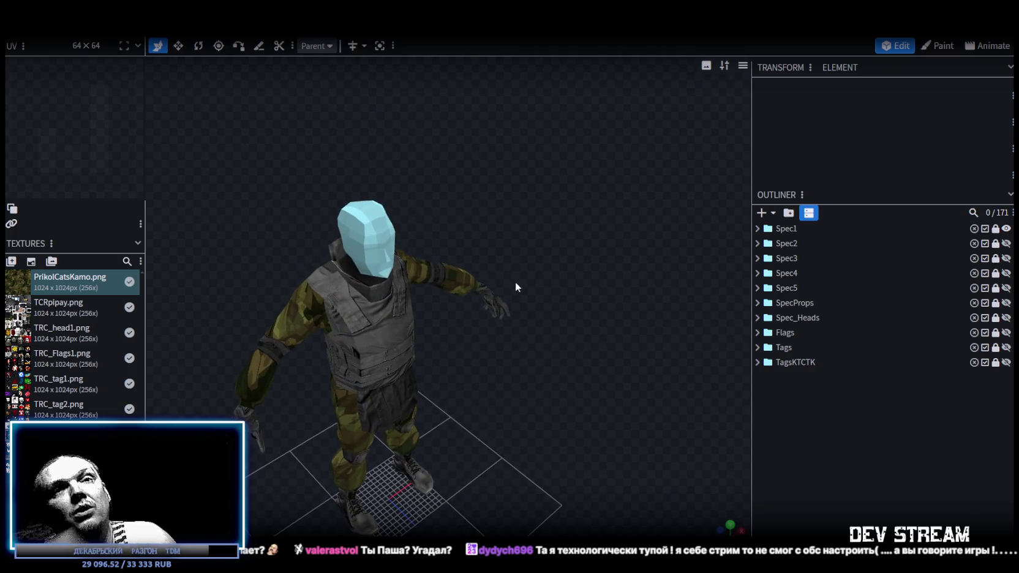
mouse_move(471, 438)
mouse_down()
mouse_move(581, 401)
mouse_move(564, 391)
mouse_move(570, 382)
mouse_move(548, 401)
mouse_move(563, 382)
mouse_move(587, 377)
mouse_move(582, 369)
mouse_up()
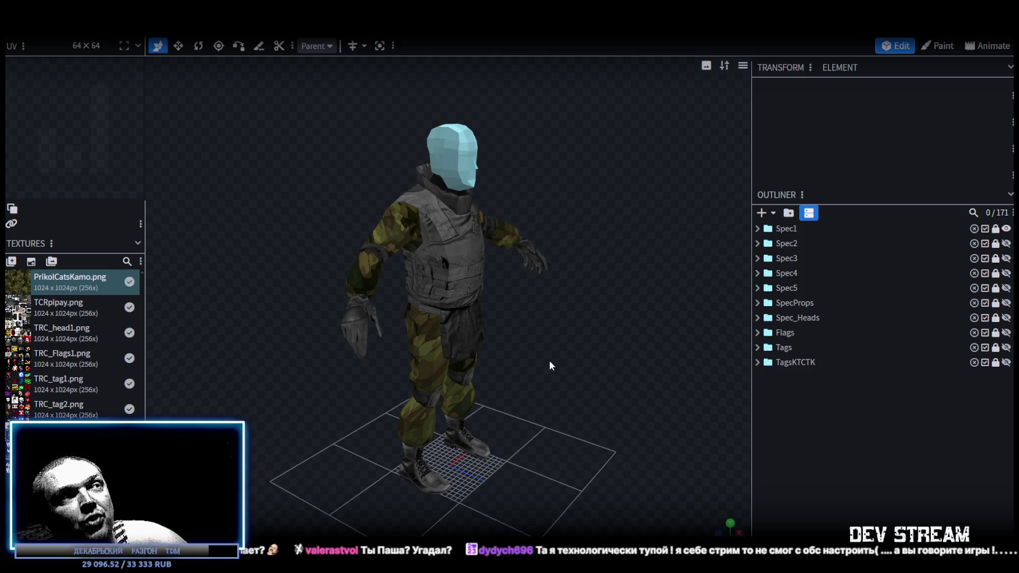
scroll(513, 400, up, 4)
mouse_move(494, 369)
mouse_down()
mouse_move(561, 364)
mouse_move(556, 392)
mouse_move(574, 383)
mouse_up()
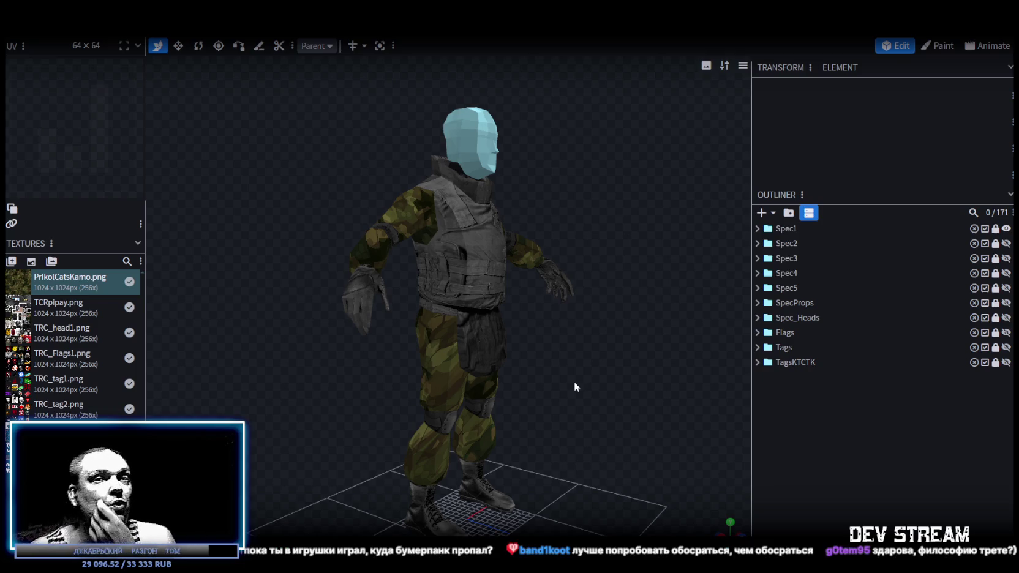
key(alt+Tab)
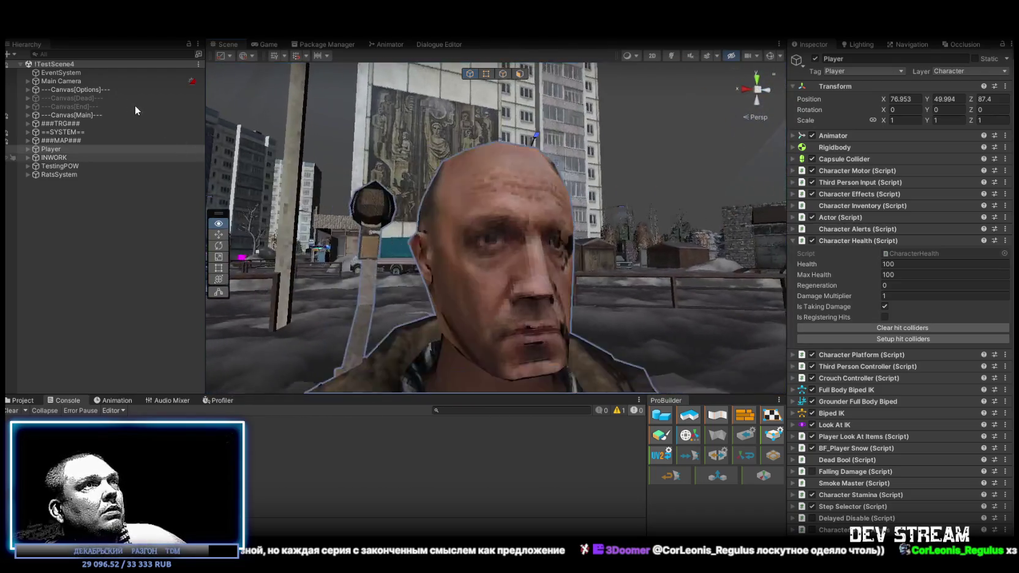
Step: Select the golova head, view it framed in Shaded Wireframe, and bring up its mesh picker
click(512, 254)
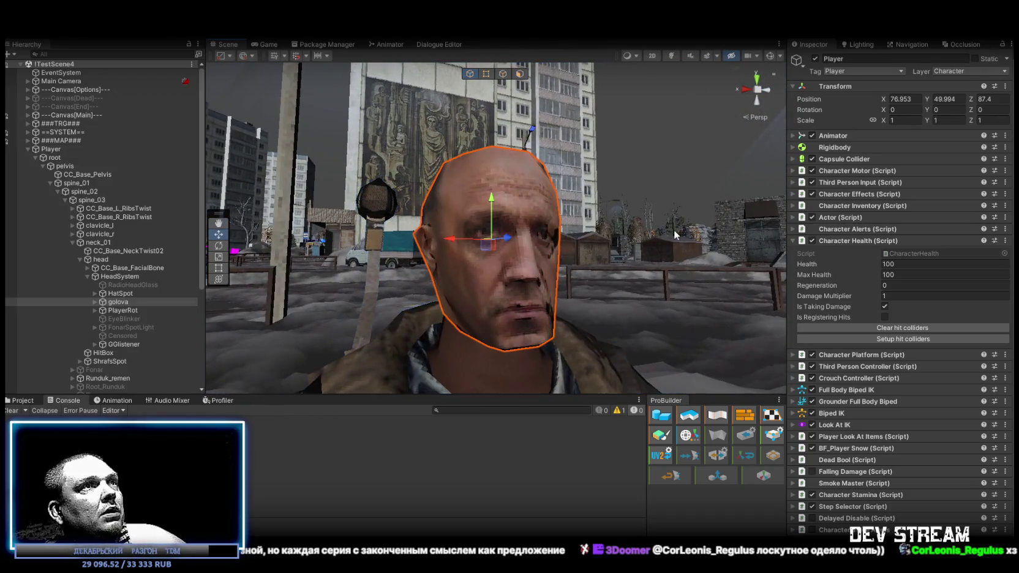
click(637, 55)
click(649, 95)
mouse_move(620, 105)
mouse_down()
mouse_move(674, 92)
mouse_move(465, 156)
mouse_move(574, 156)
mouse_move(555, 196)
mouse_move(503, 202)
mouse_move(609, 180)
mouse_move(441, 189)
mouse_move(489, 193)
mouse_move(467, 195)
mouse_up()
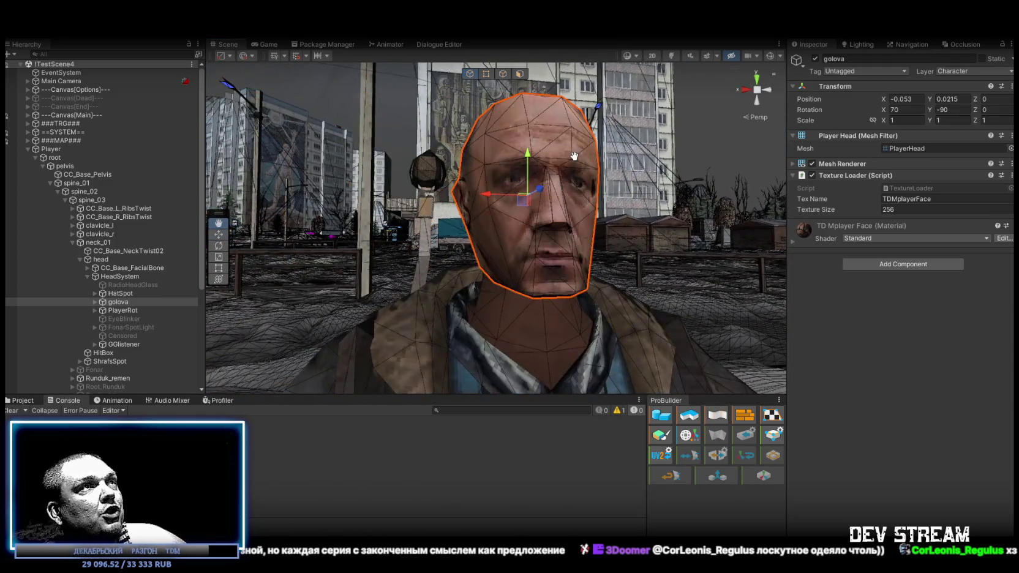
key(f)
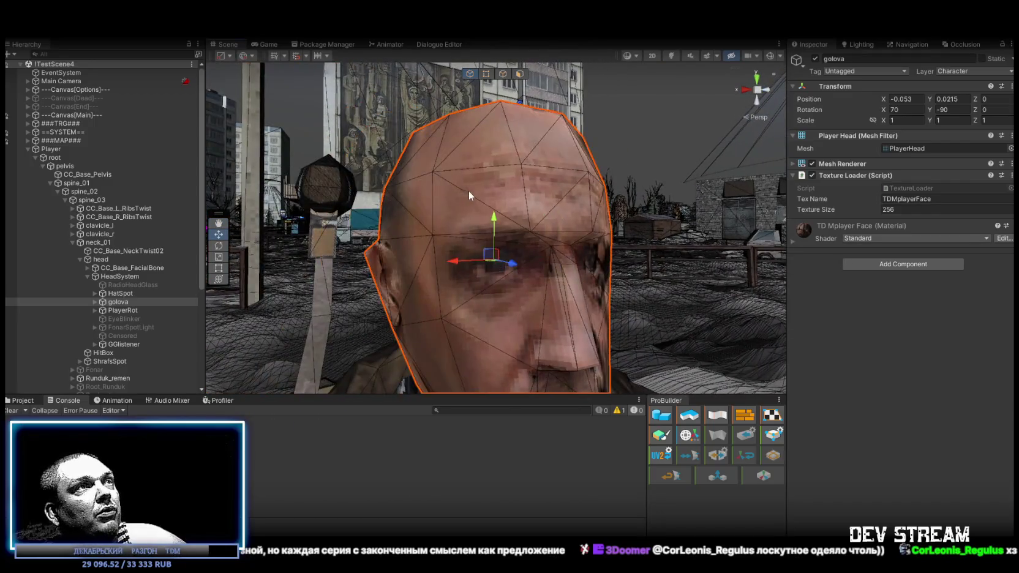
scroll(468, 195, down, 5)
click(630, 56)
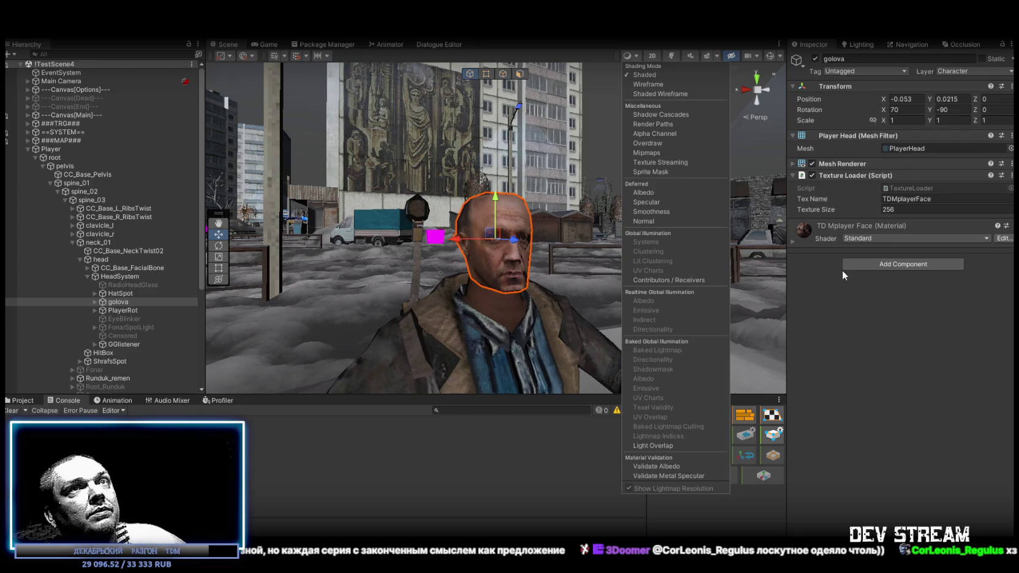
click(1010, 148)
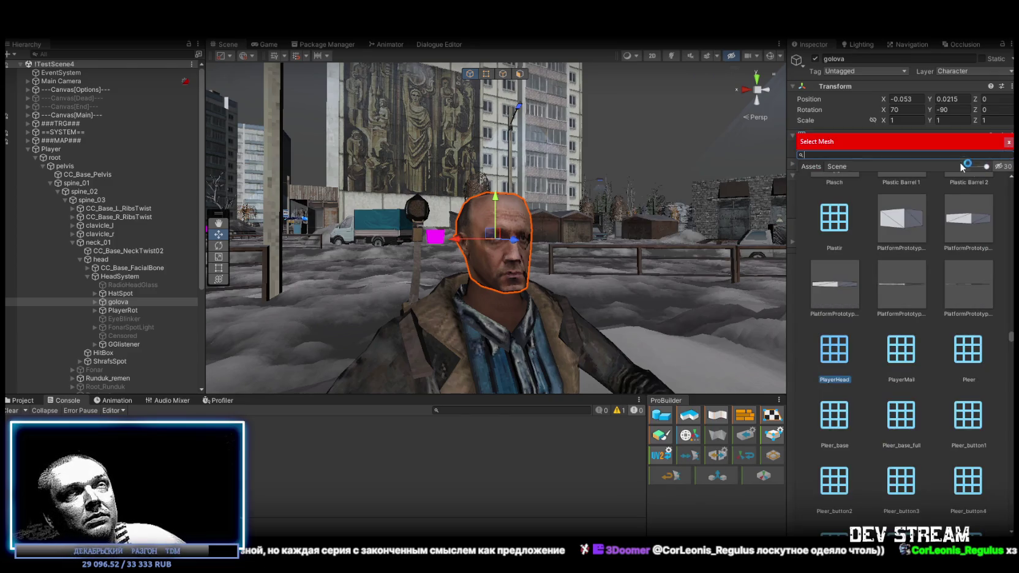
text(дщмф)
key(ctrl+a)
key(BackSpace)
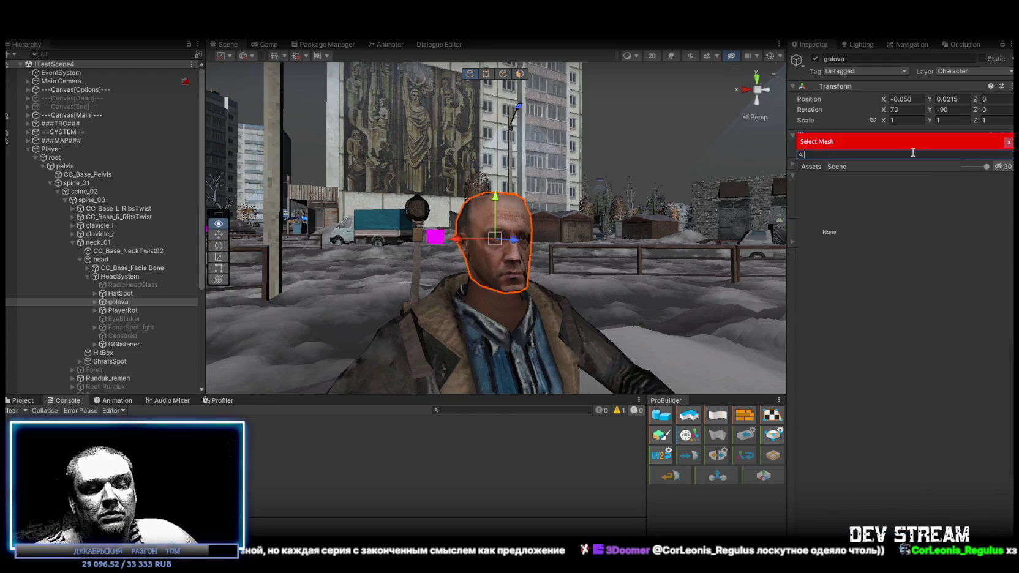
text(goloca)
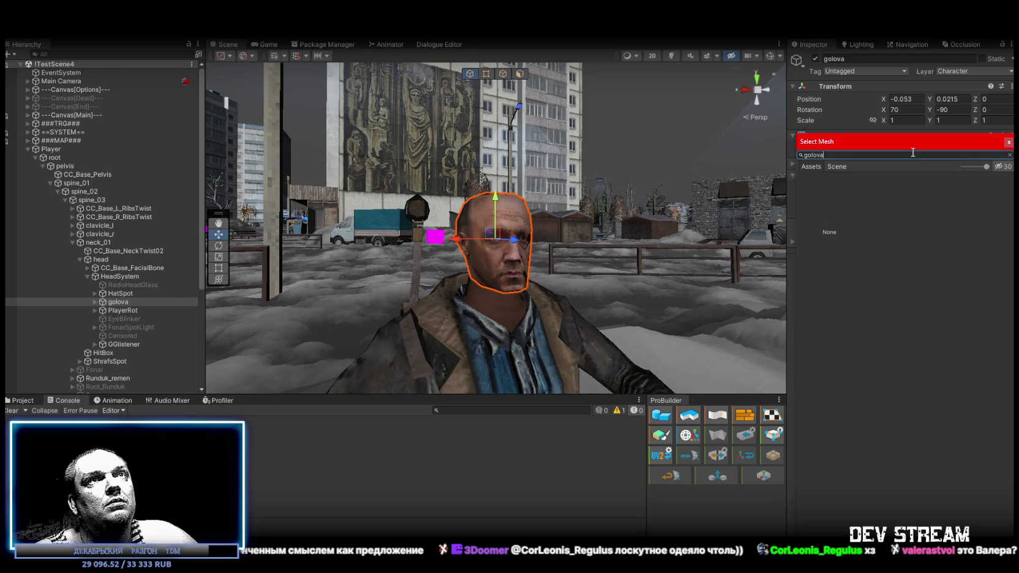
click(894, 210)
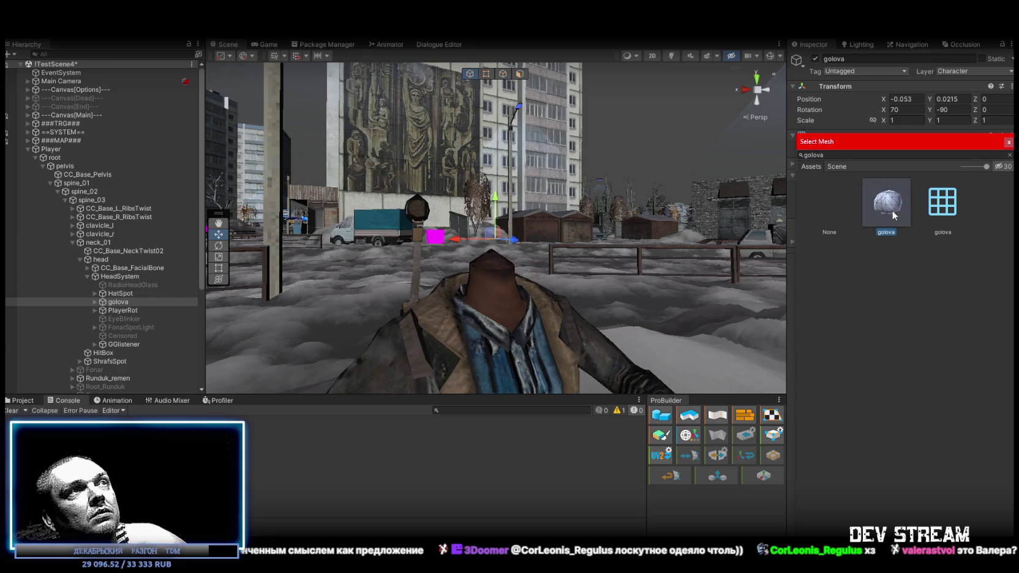
click(945, 208)
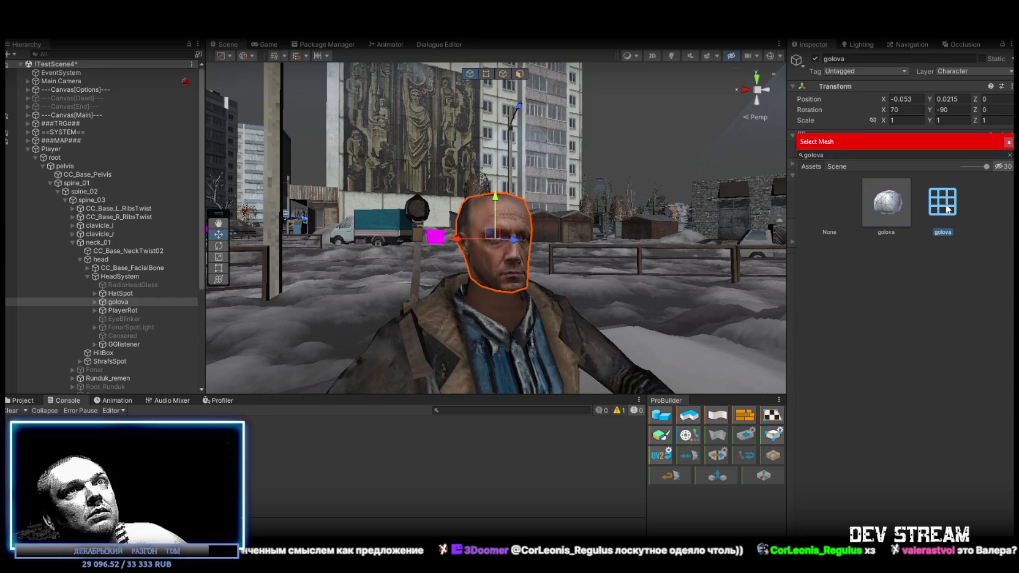
double_click(946, 209)
key(f)
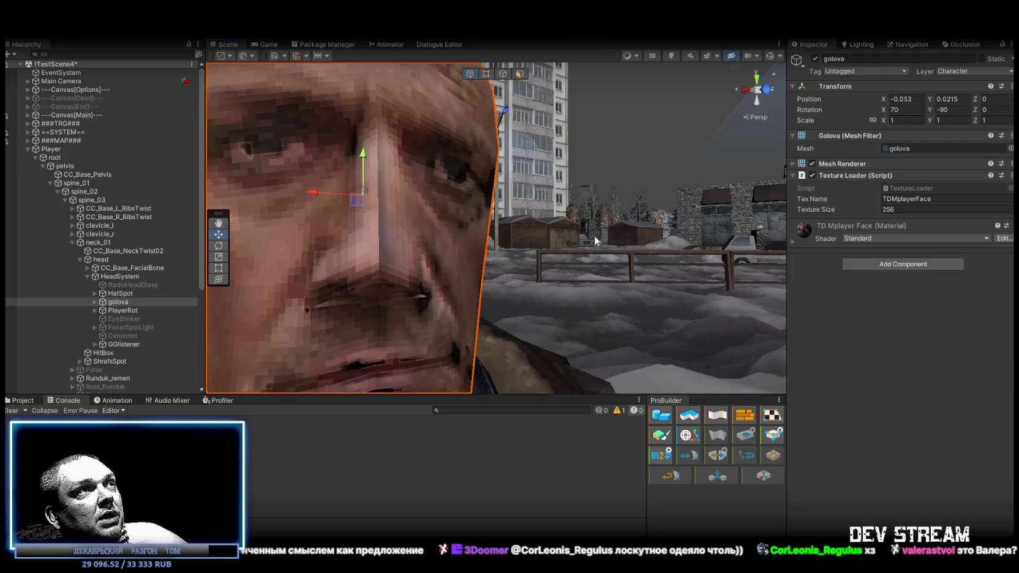
key(ctrl+z)
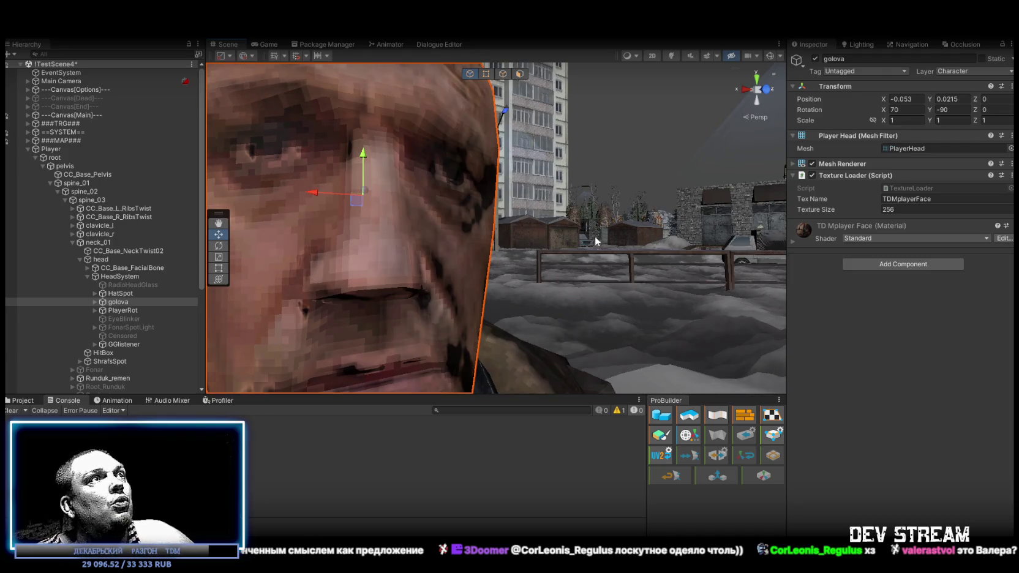
key(ctrl+y)
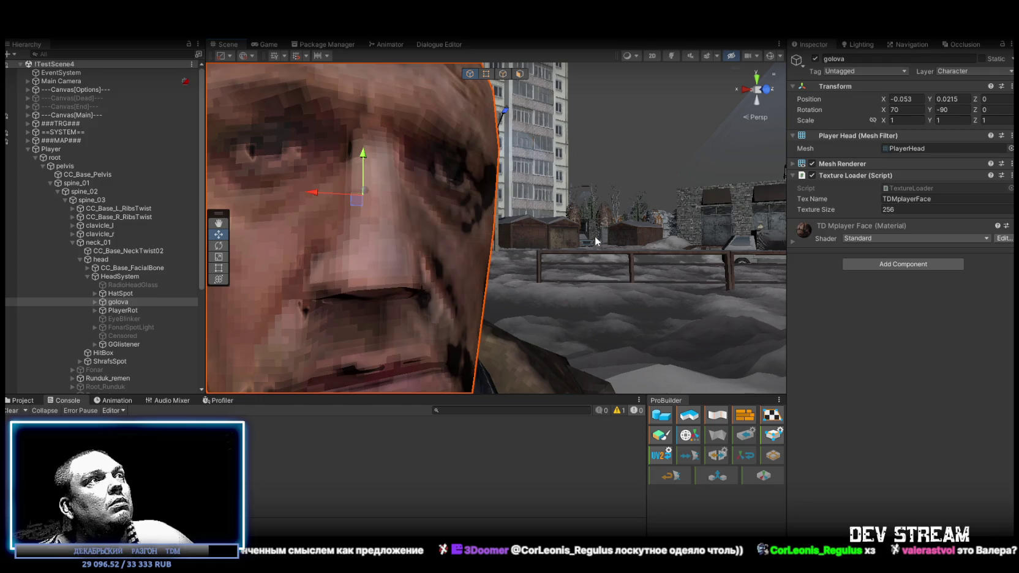
key(ctrl+z)
key(ctrl+y)
key(ctrl+z)
Step: Inspect the PlayerHead mesh on golova in Shaded Wireframe, then save the test scene with Ctrl+S
key(ctrl+y)
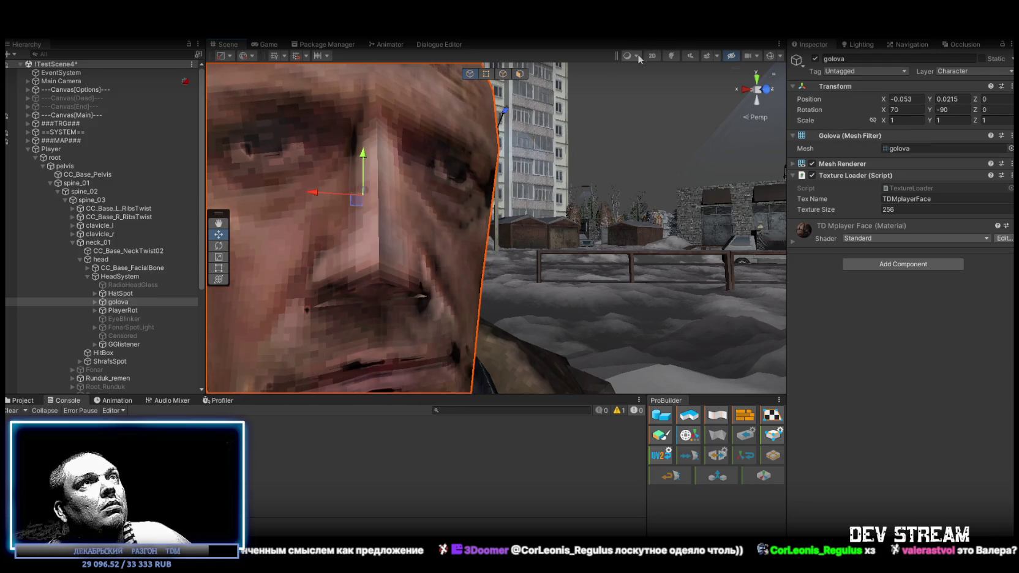
click(630, 56)
click(641, 93)
scroll(526, 191, down, 5)
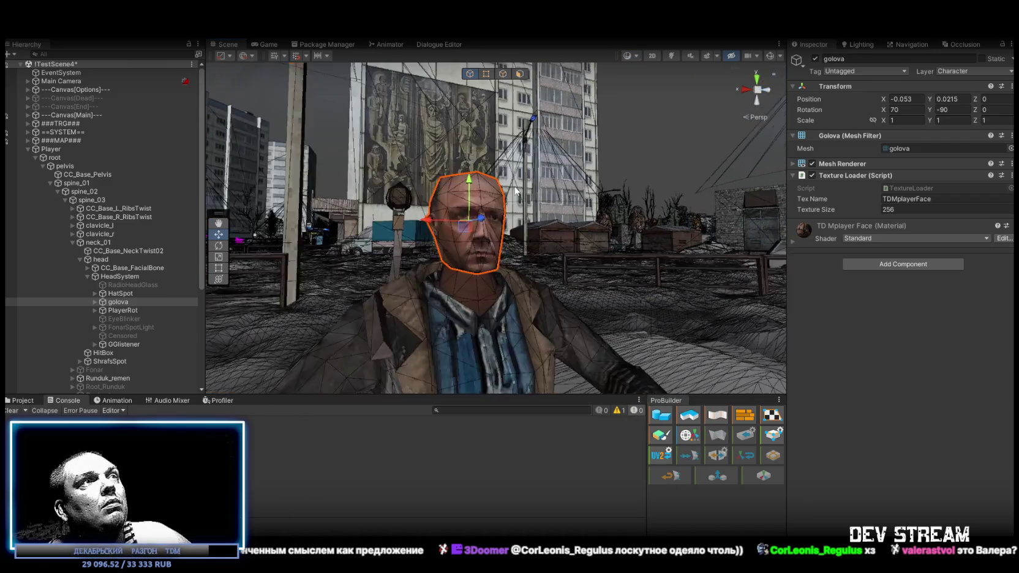
scroll(523, 193, up, 5)
scroll(534, 197, down, 5)
mouse_move(533, 197)
mouse_down()
mouse_move(722, 196)
mouse_move(600, 194)
mouse_up()
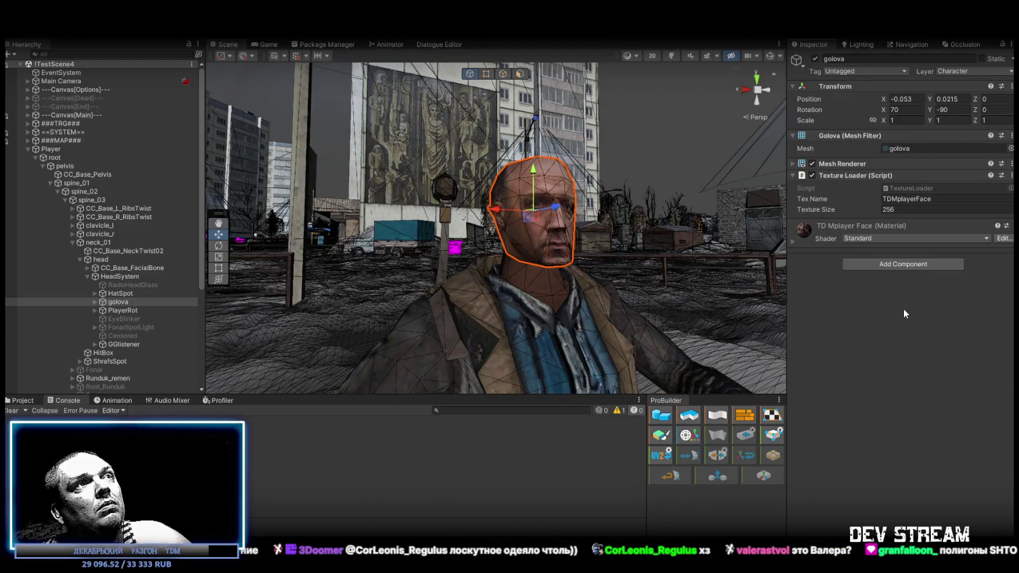
key(ctrl+s)
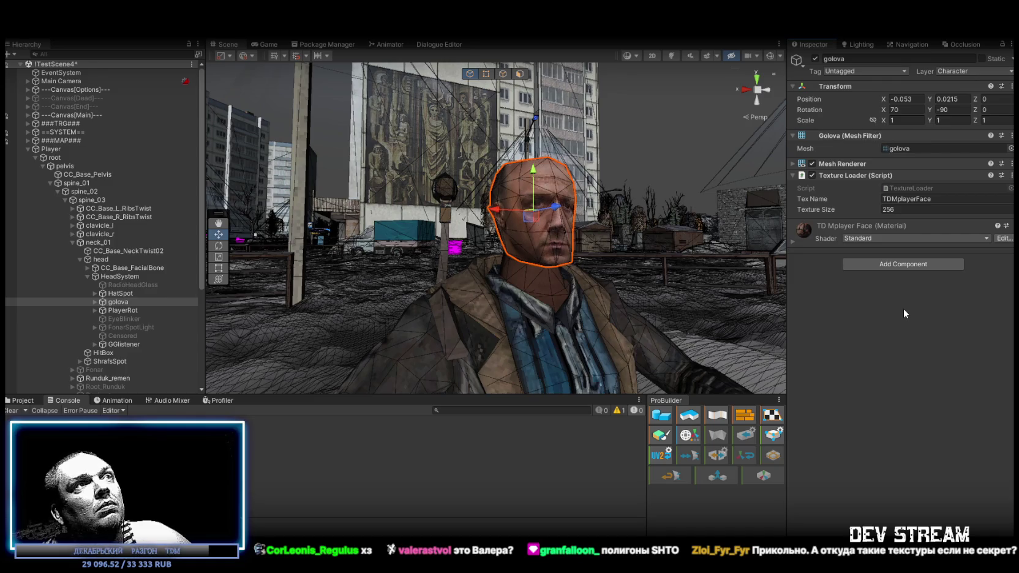
drag(520, 117, 514, 298)
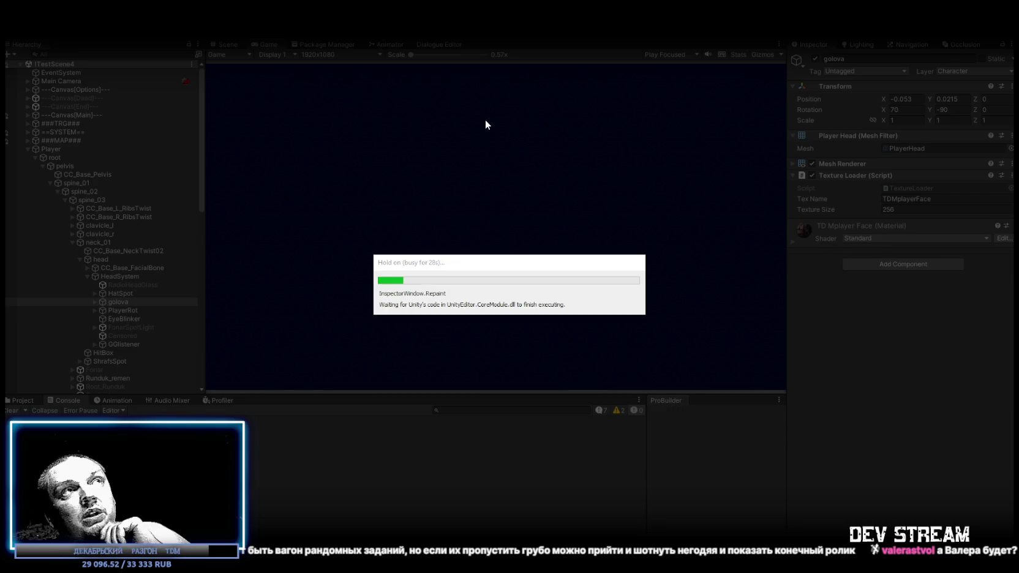
Step: Maximize the Game view so the running game fills the editor
double_click(268, 43)
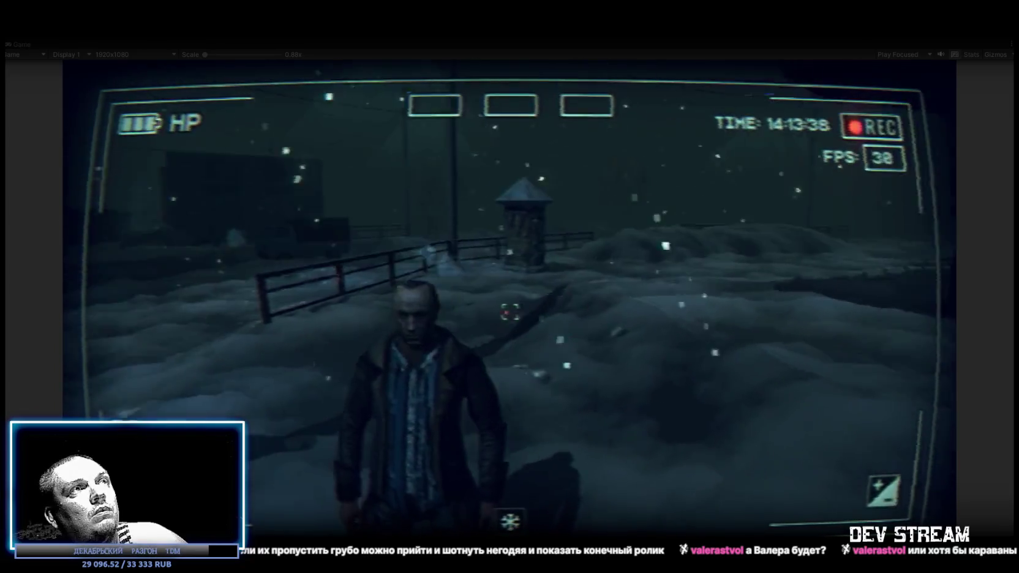
Step: Equip the fur hat from the in-game BAG inventory and close the menu
key(Escape)
click(611, 200)
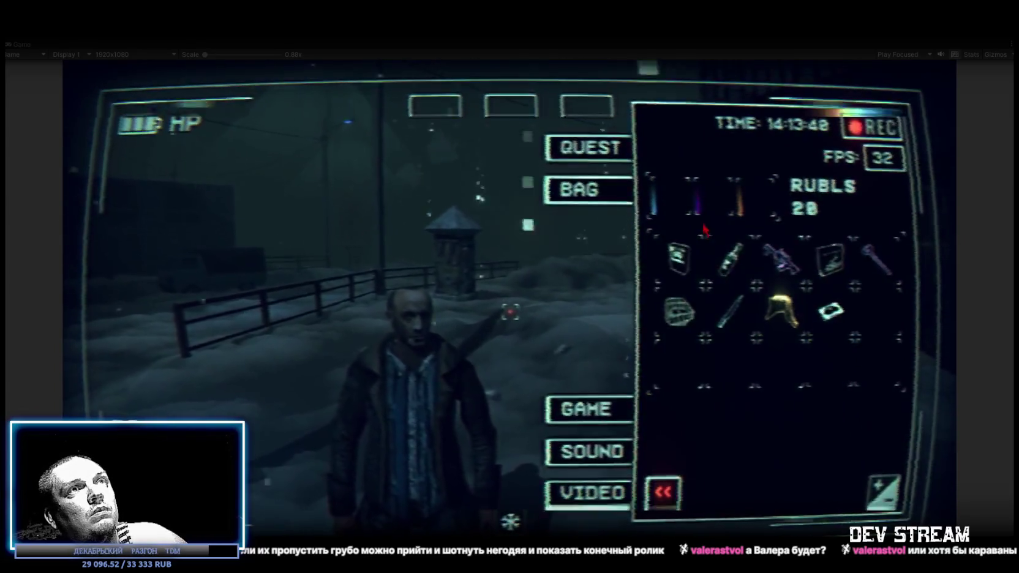
click(780, 309)
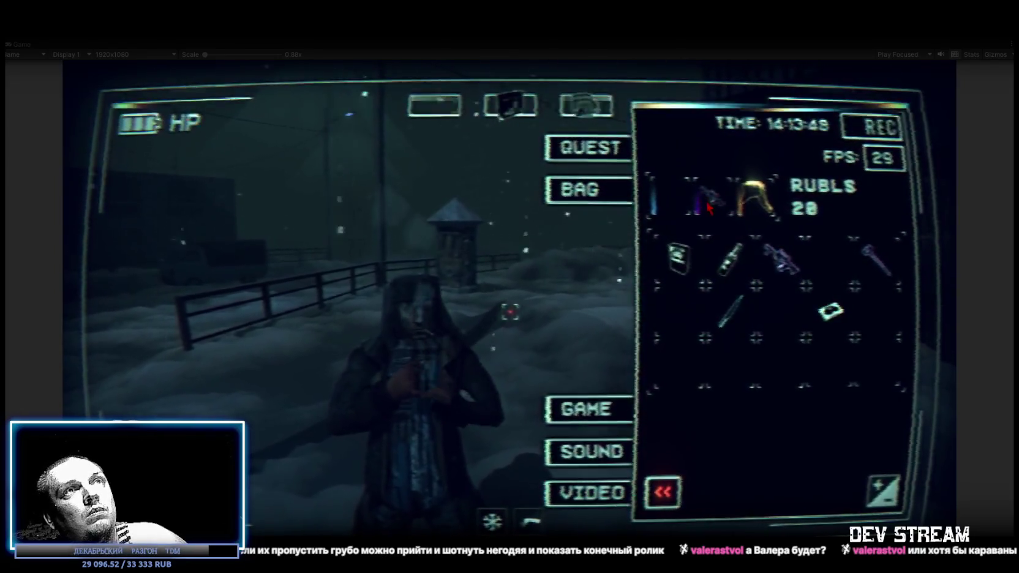
key(Escape)
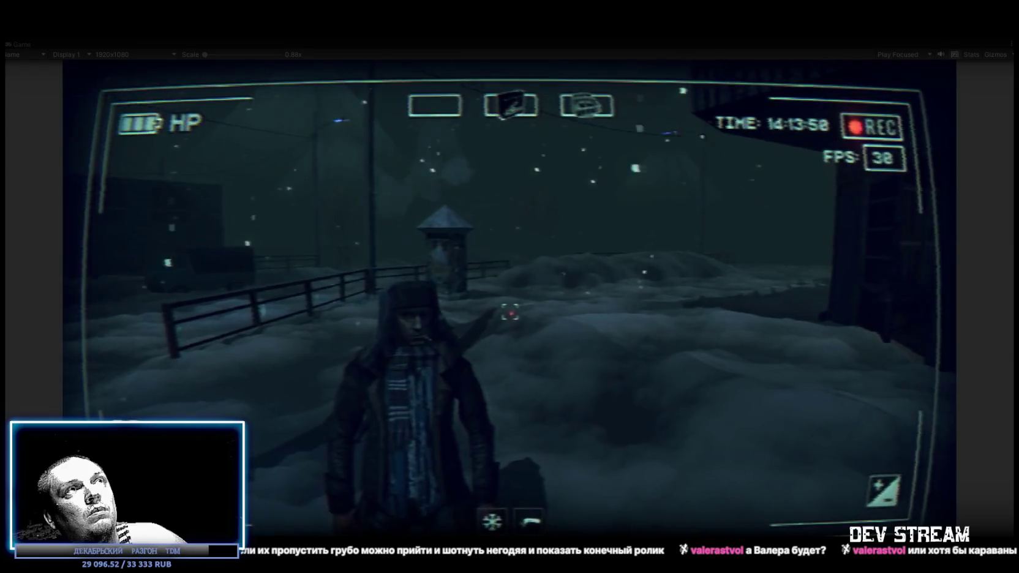
Step: Walk toward the fence, past the building and street lamps, to the bus shelters
key(w)
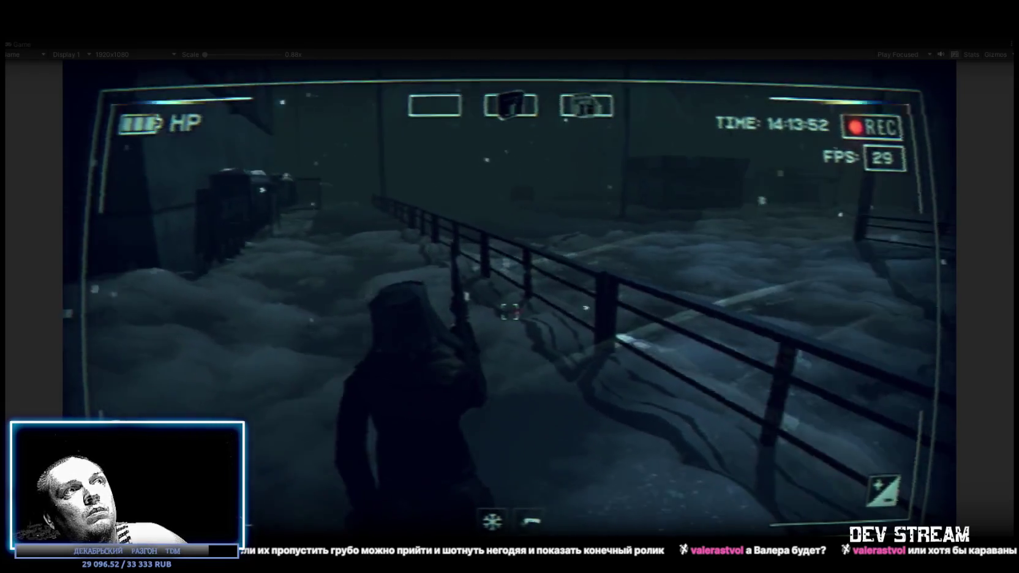
key(w)
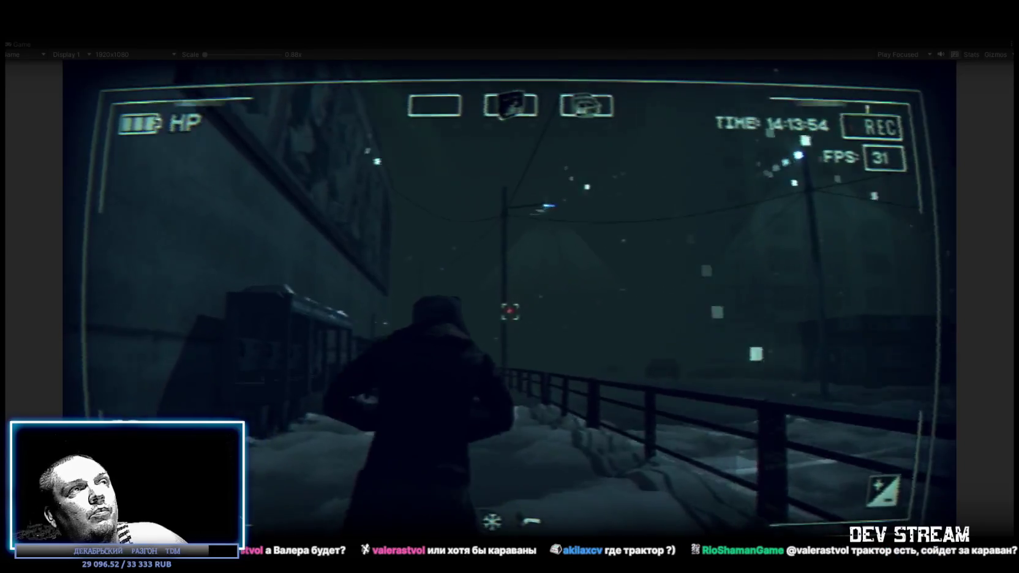
key(w)
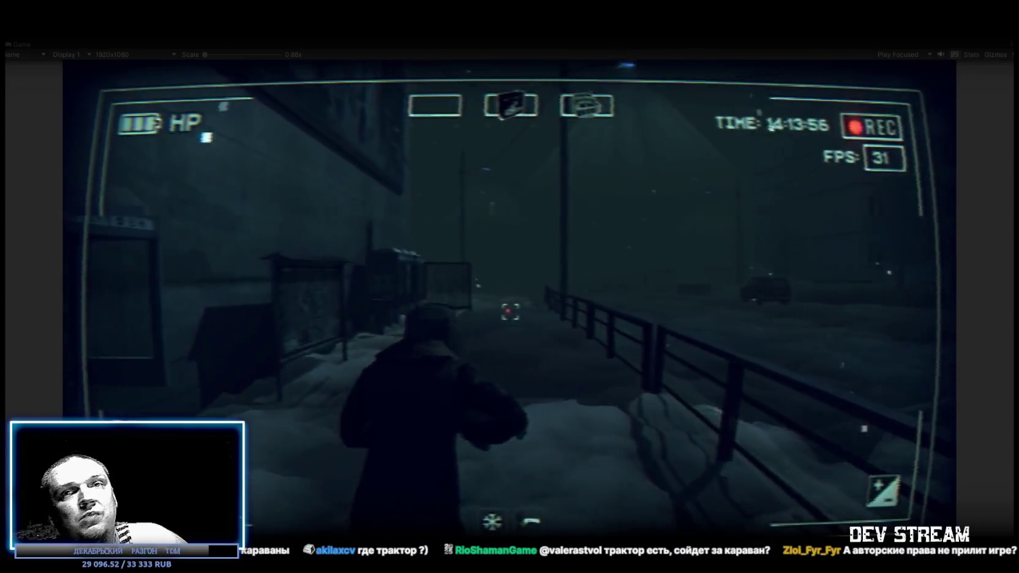
Step: Walk past the bus shelters, through the gate, past the kiosk and beyond the bus stop
key(w)
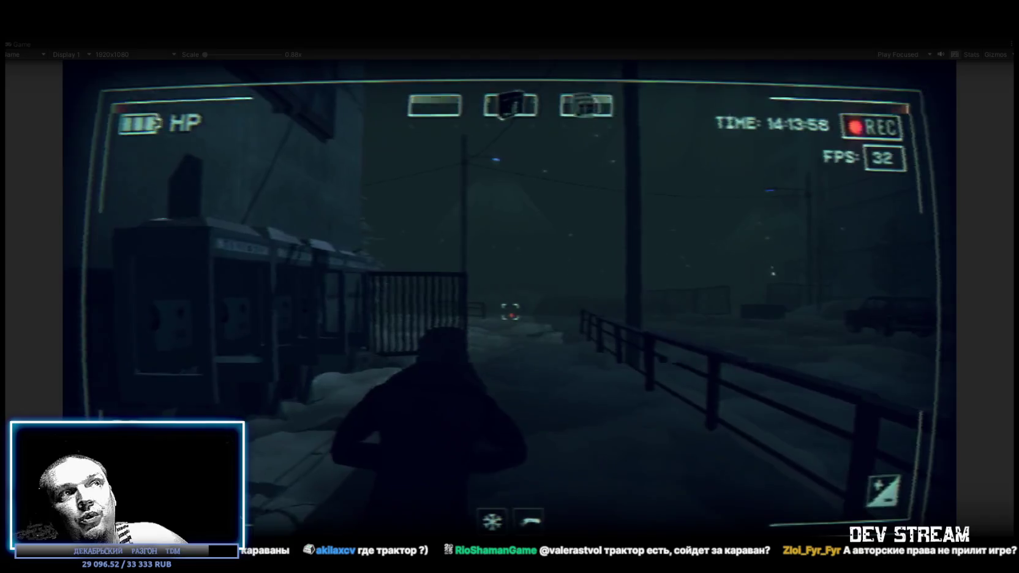
key(w)
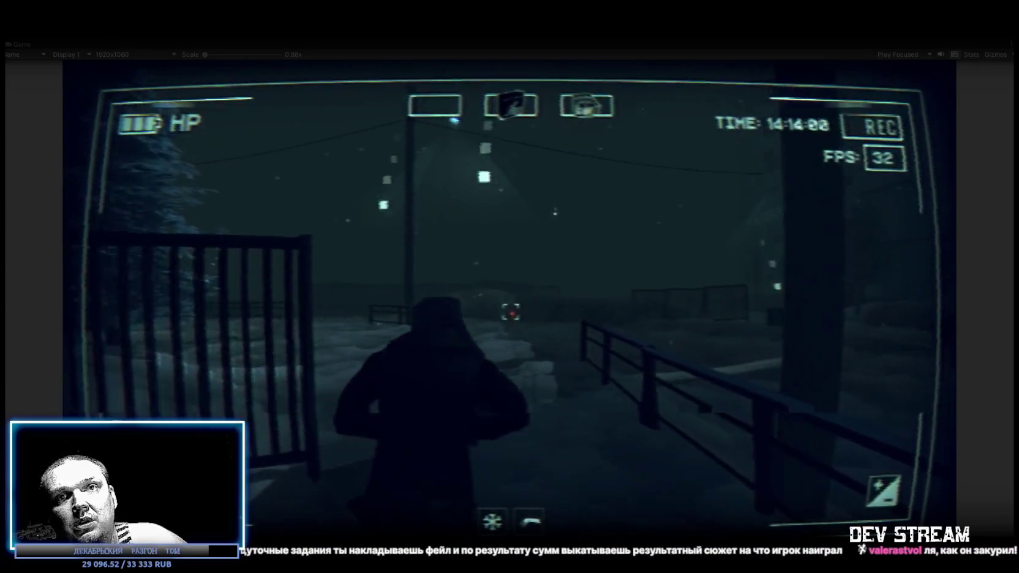
key(w)
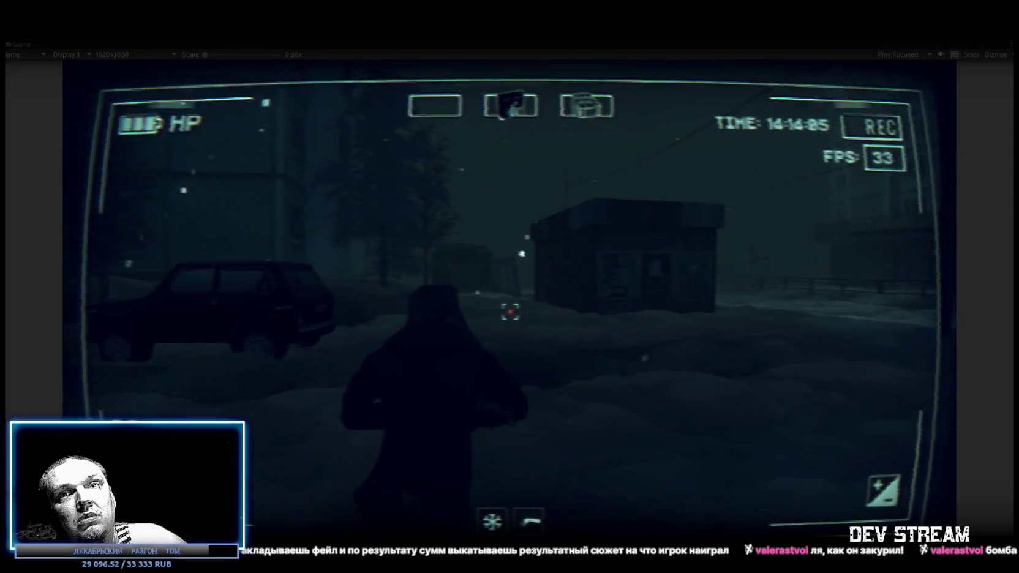
key(w)
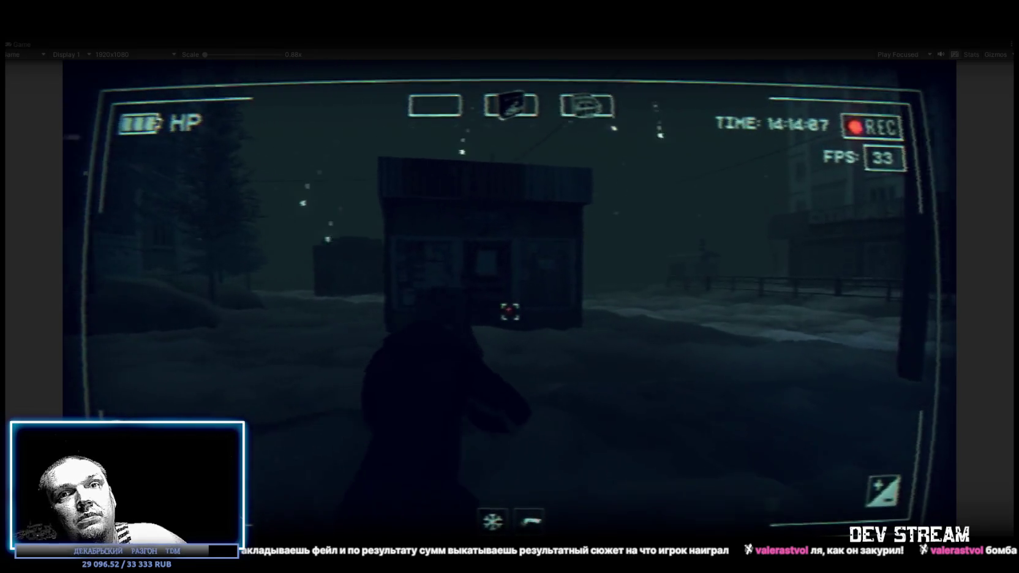
key(w)
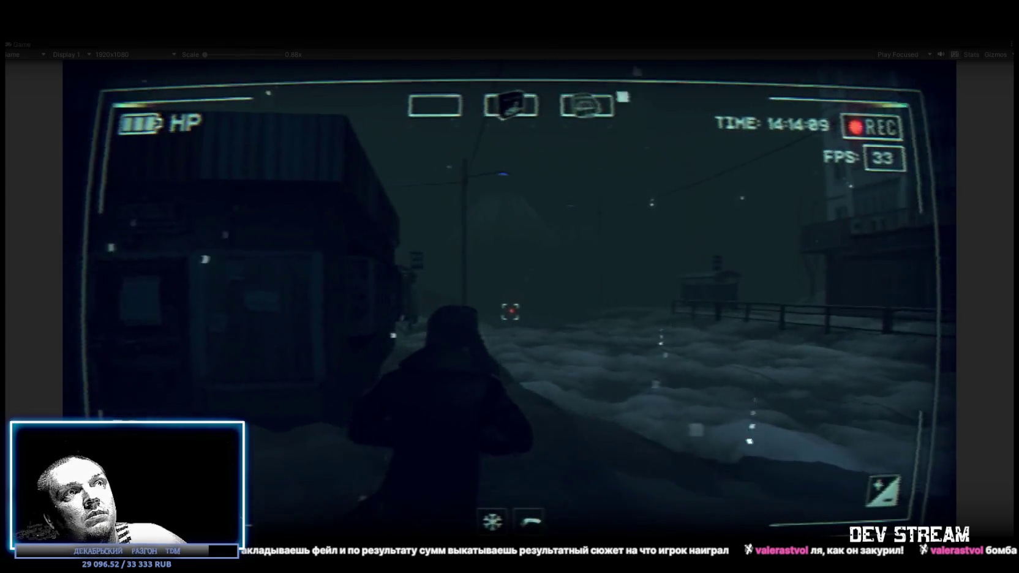
key(w)
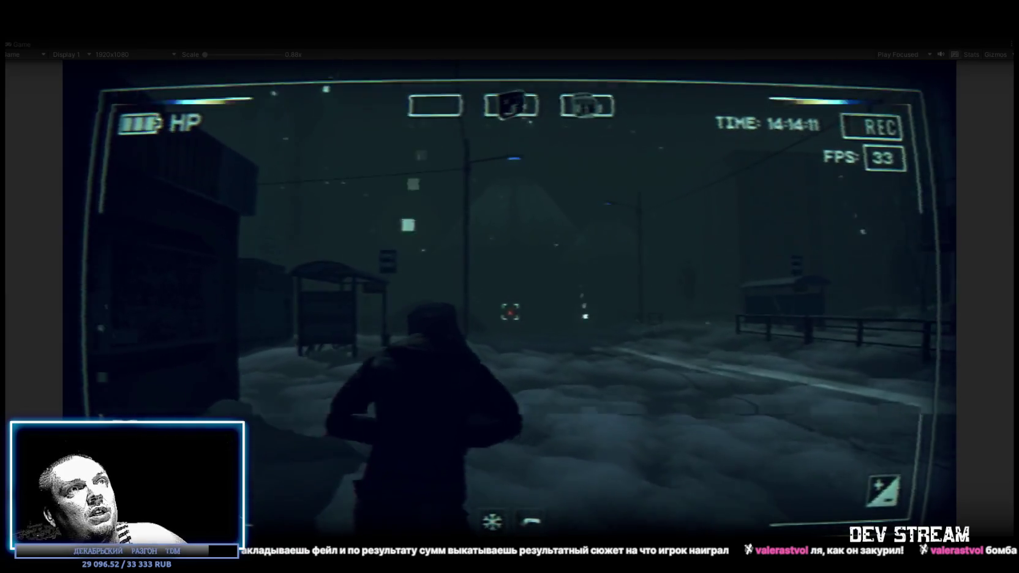
key(w)
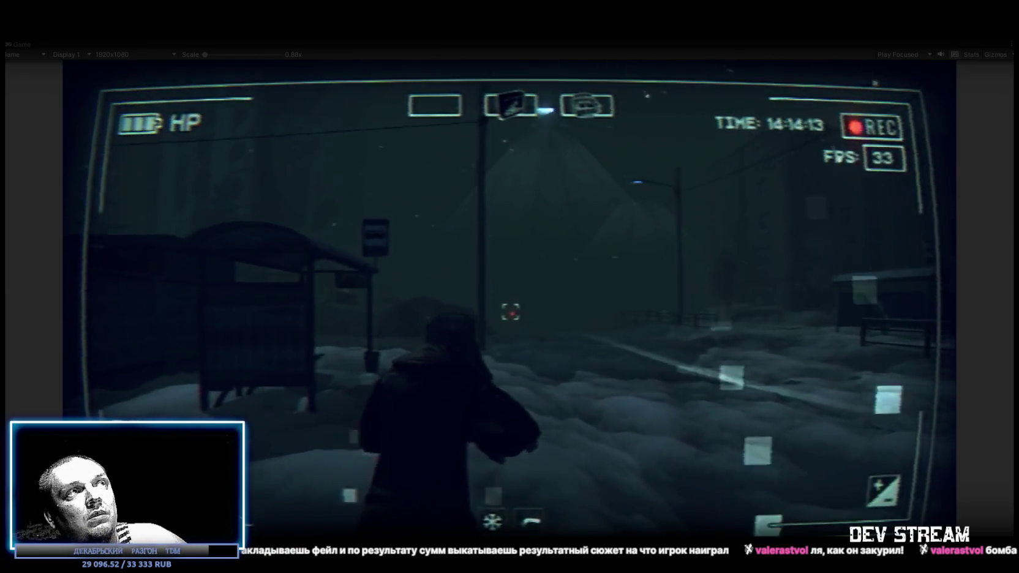
key(w)
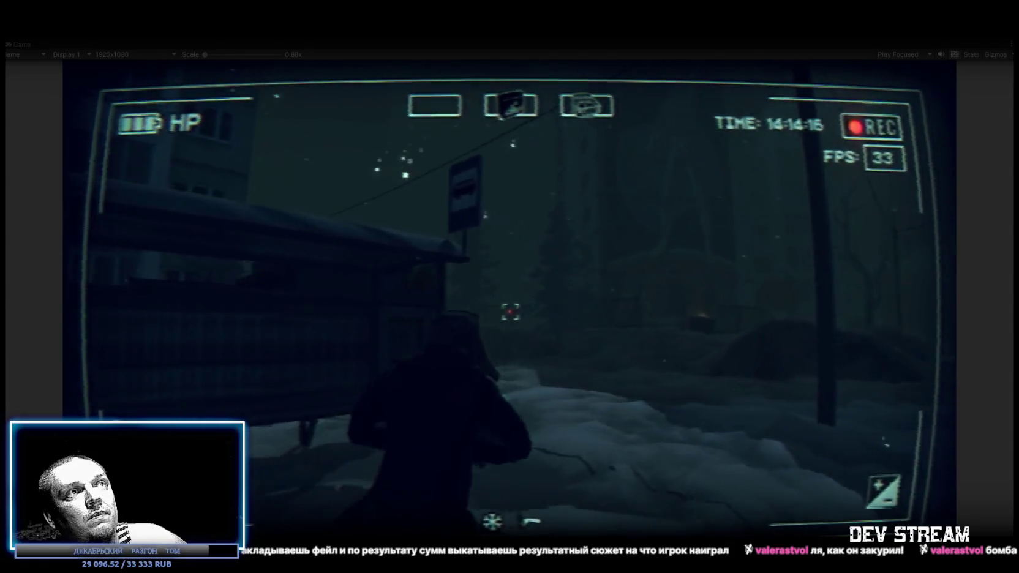
key(w)
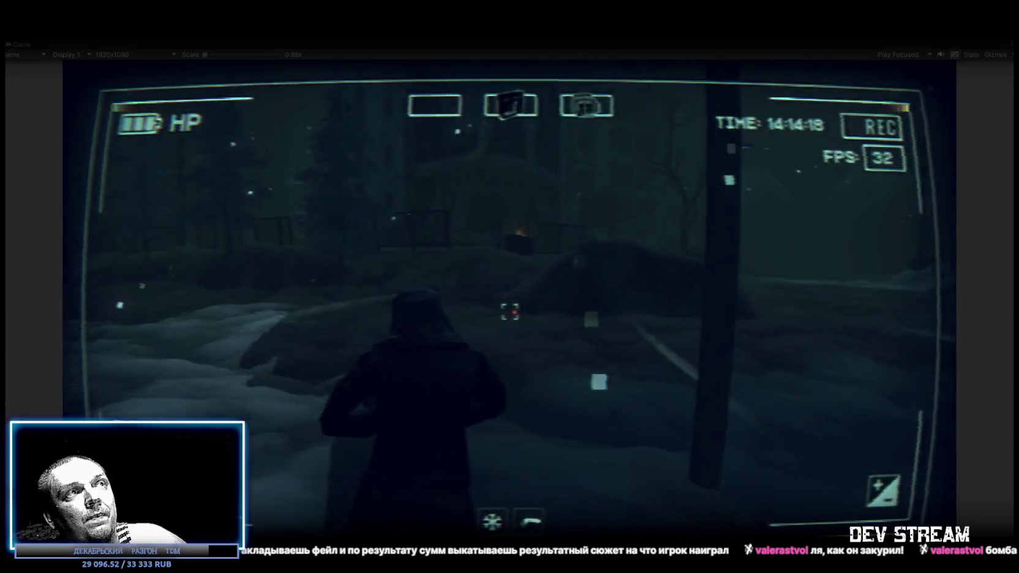
Step: Turn around past the dark pillar and walk down the lit snowy street toward the van
key(w)
key(w)
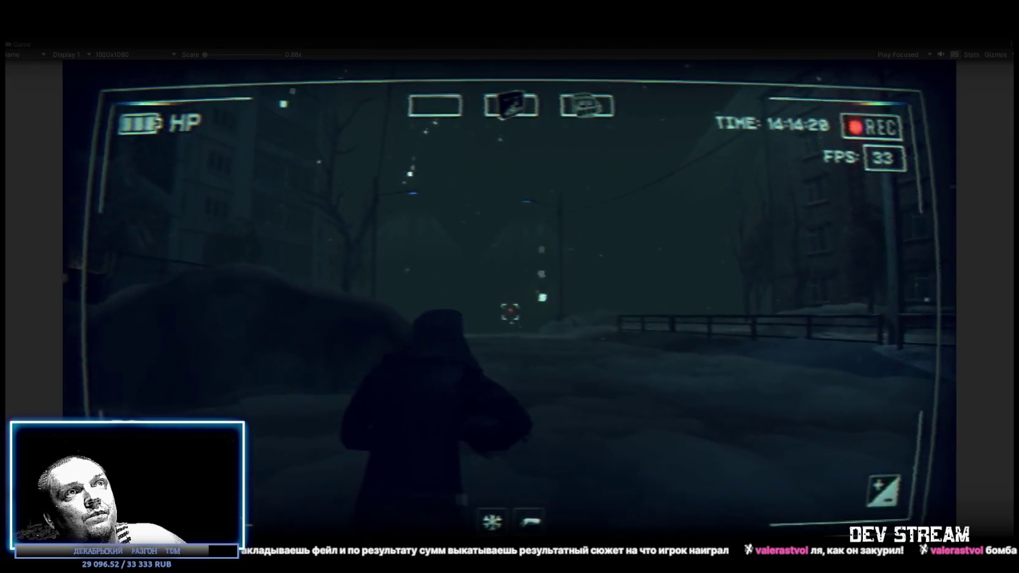
key(w)
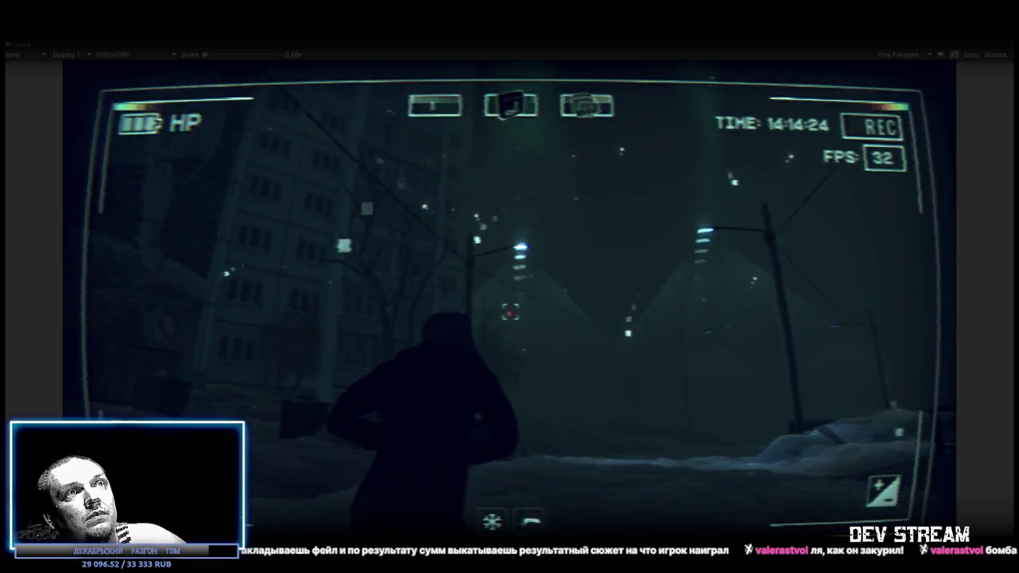
key(w)
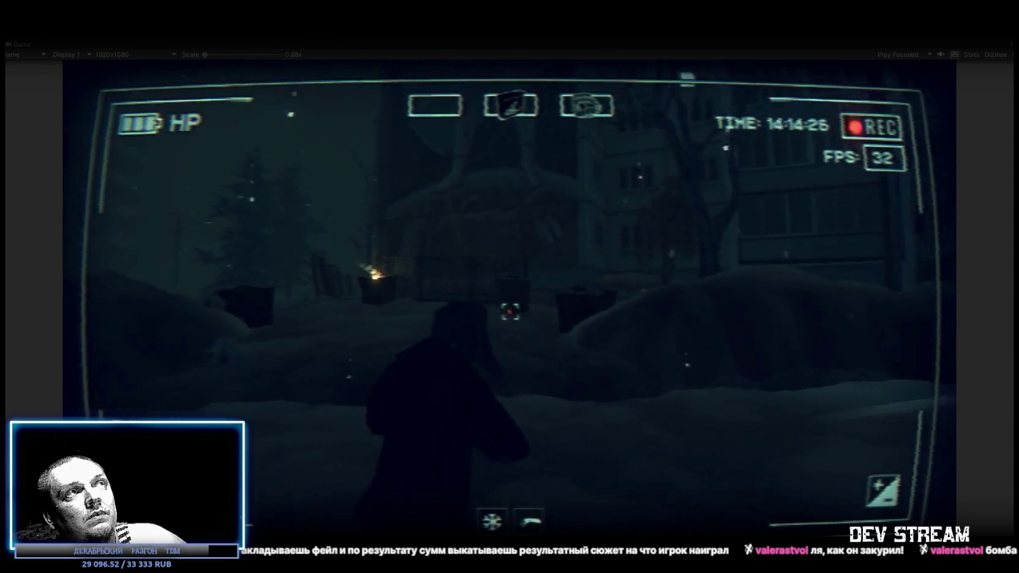
key(w)
key(w)
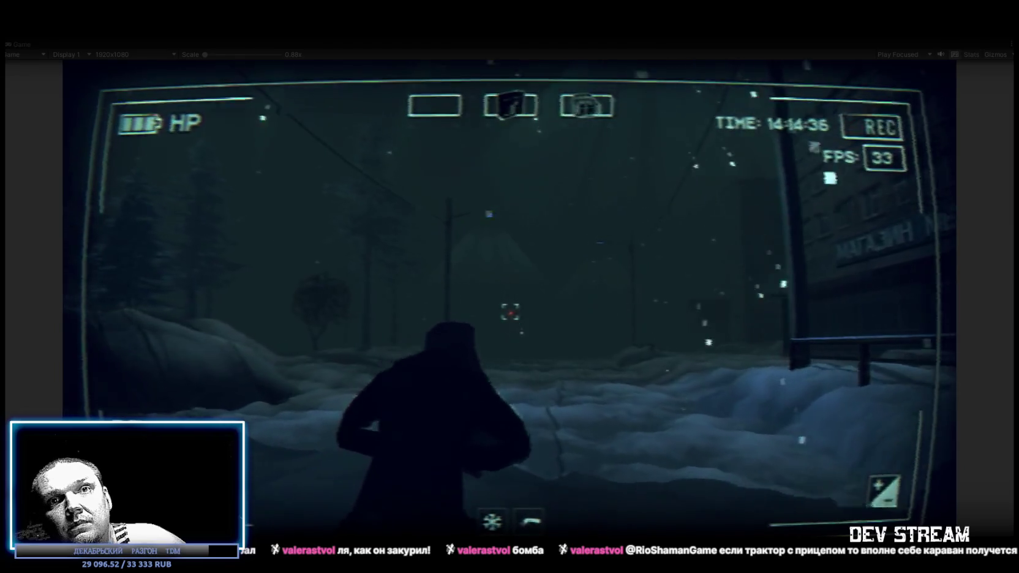
key(w)
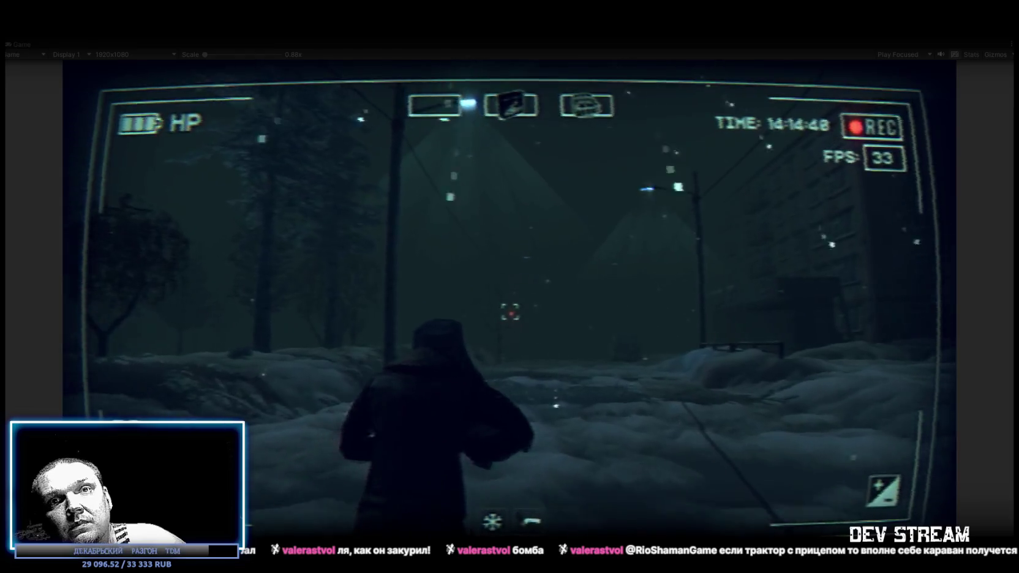
key(w)
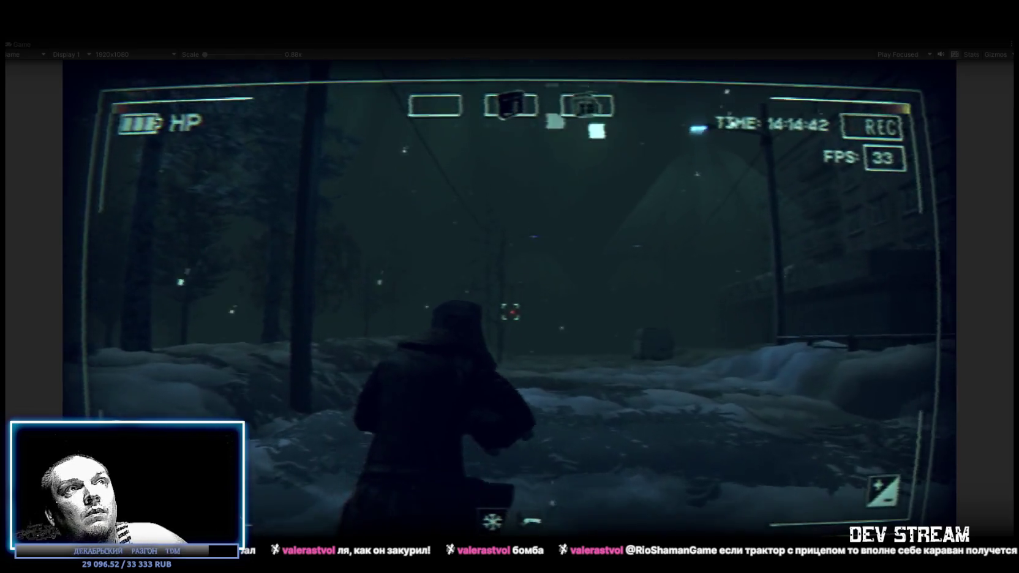
key(w)
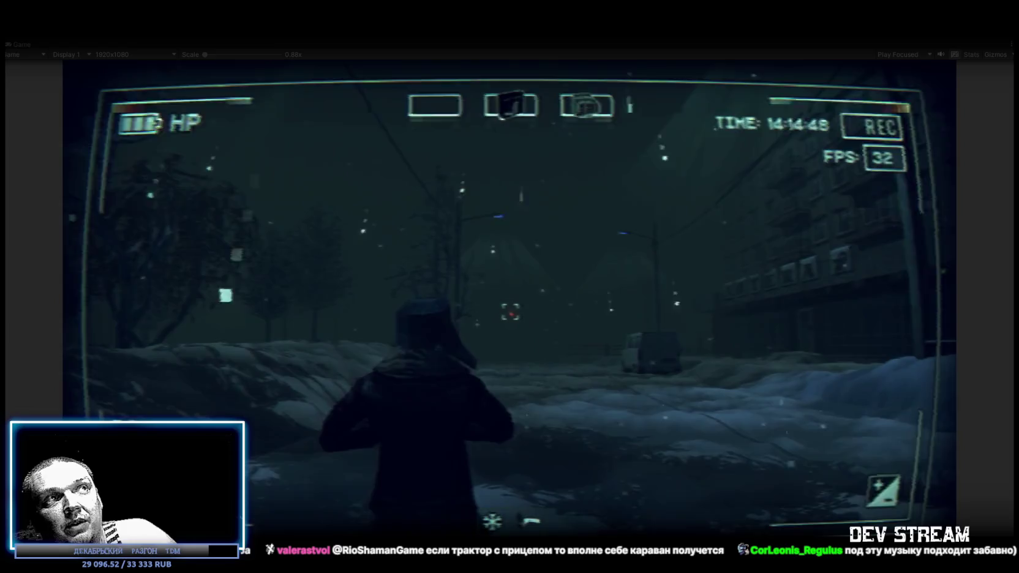
key(w)
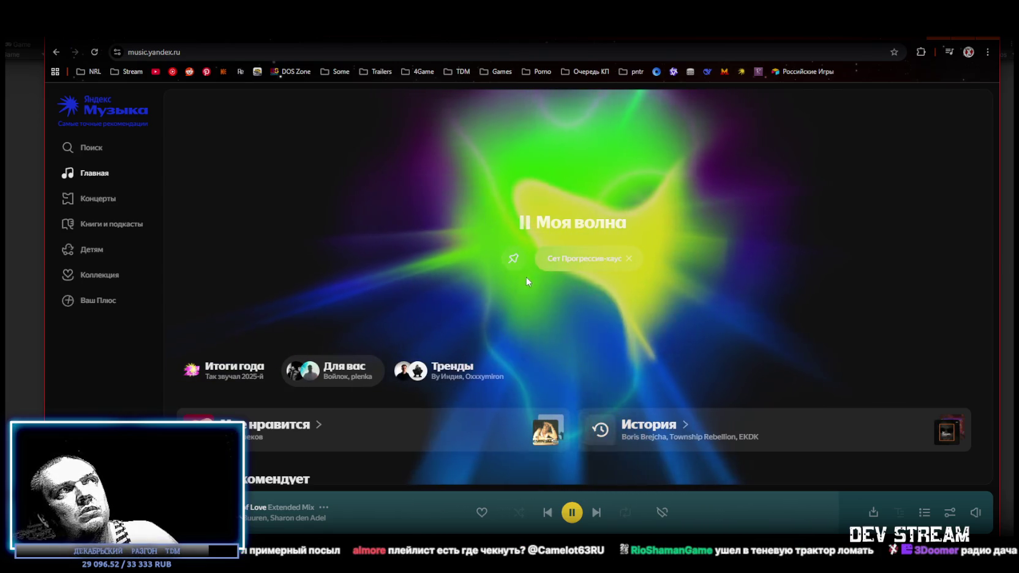
Step: Scroll the Yandex Music home page down and back up, then return to the Unity game
scroll(517, 288, down, 8)
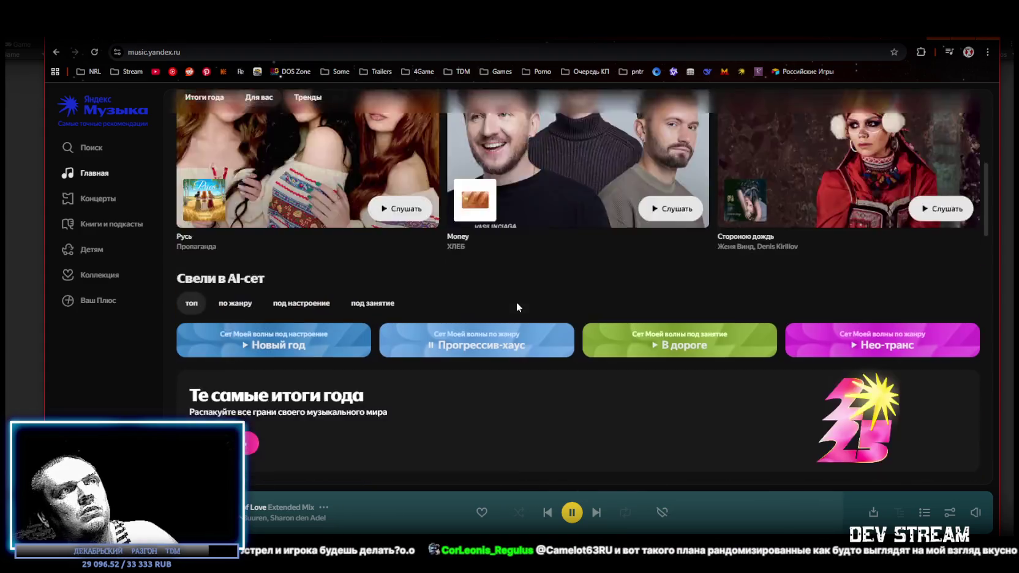
scroll(509, 324, up, 1)
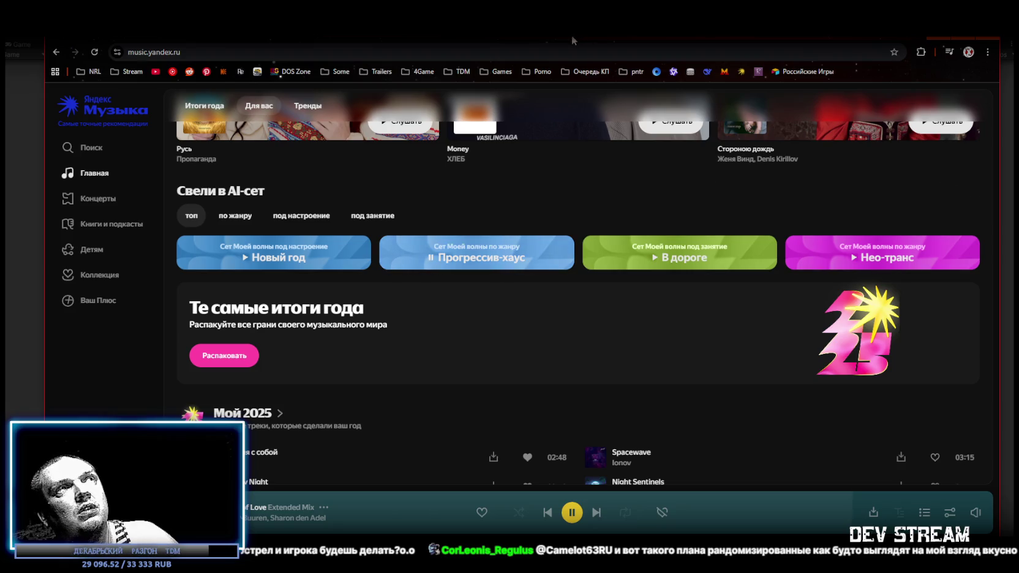
key(alt+Tab)
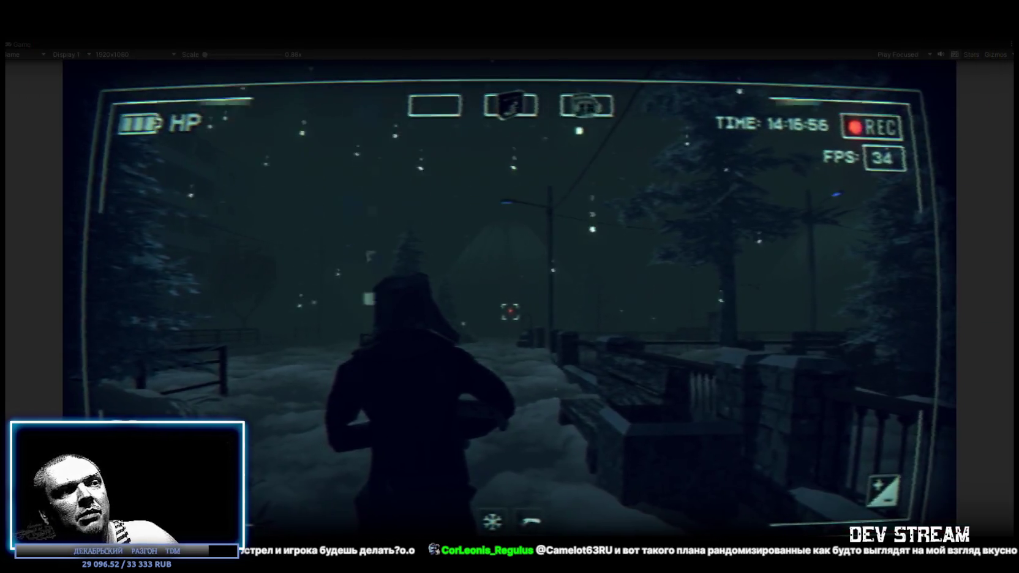
Step: Walk the character along the snowy path past the lamp, bench and fence to the notice board
click(531, 362)
key(w)
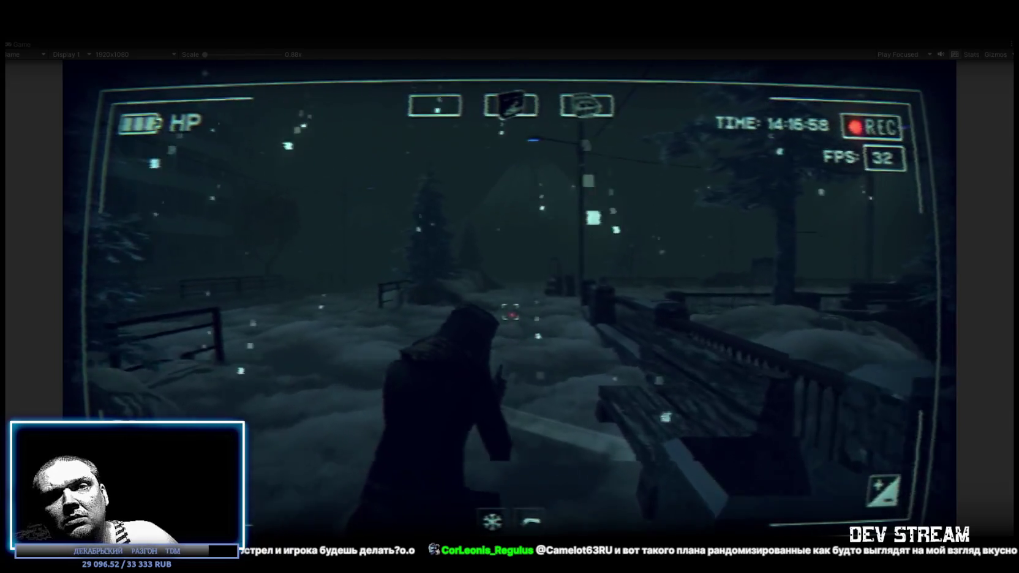
key(w)
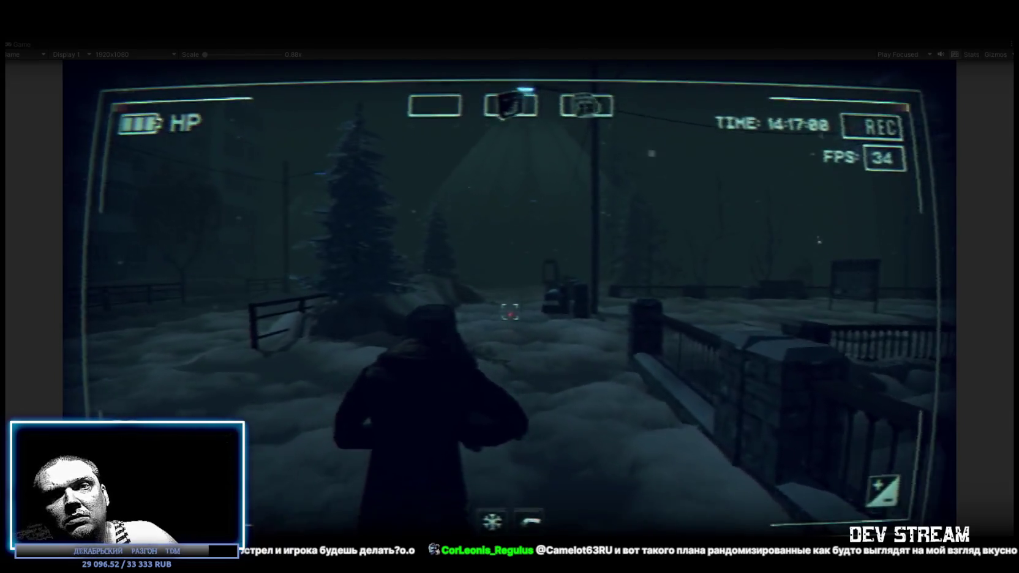
key(w)
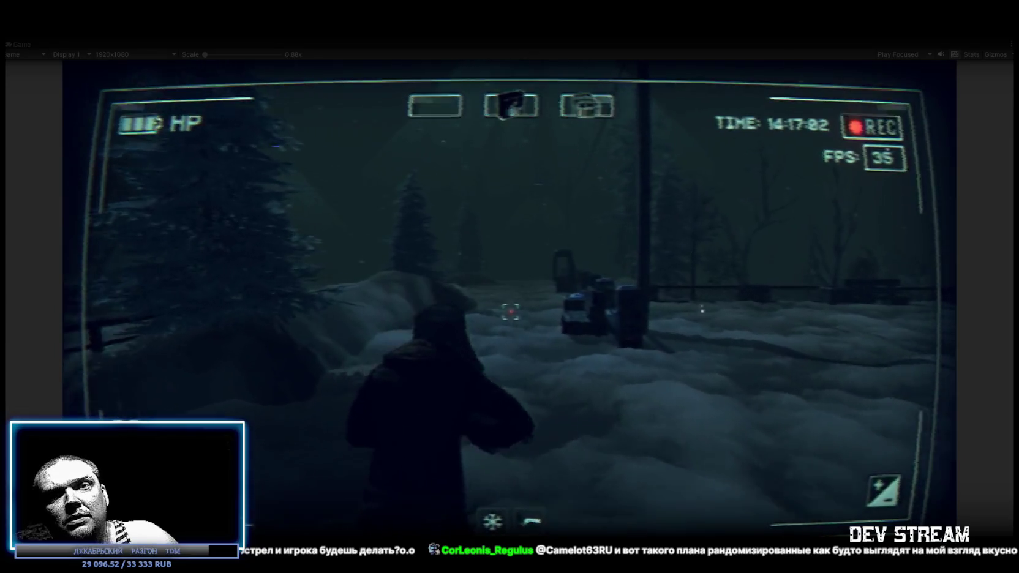
key(w)
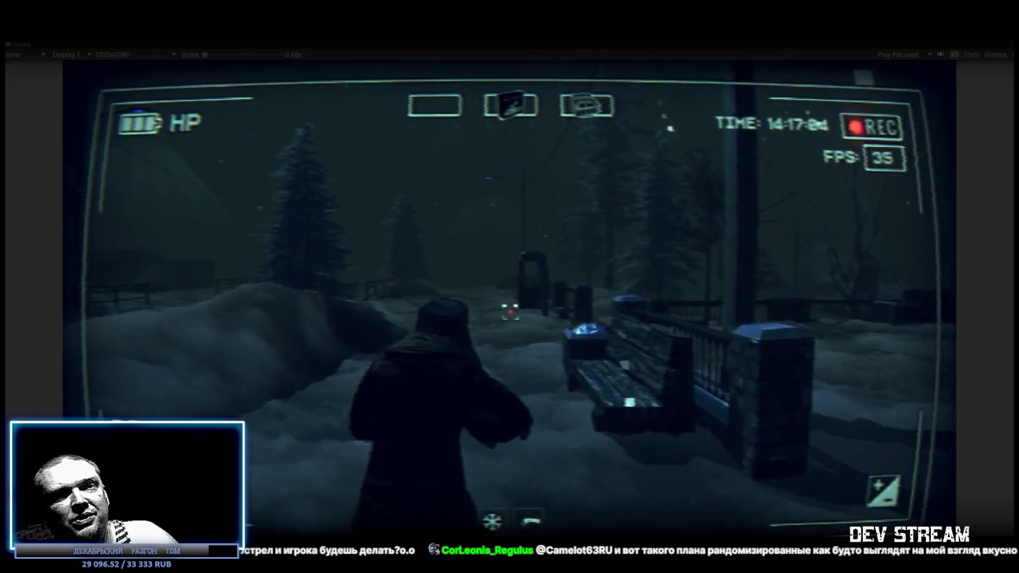
key(w)
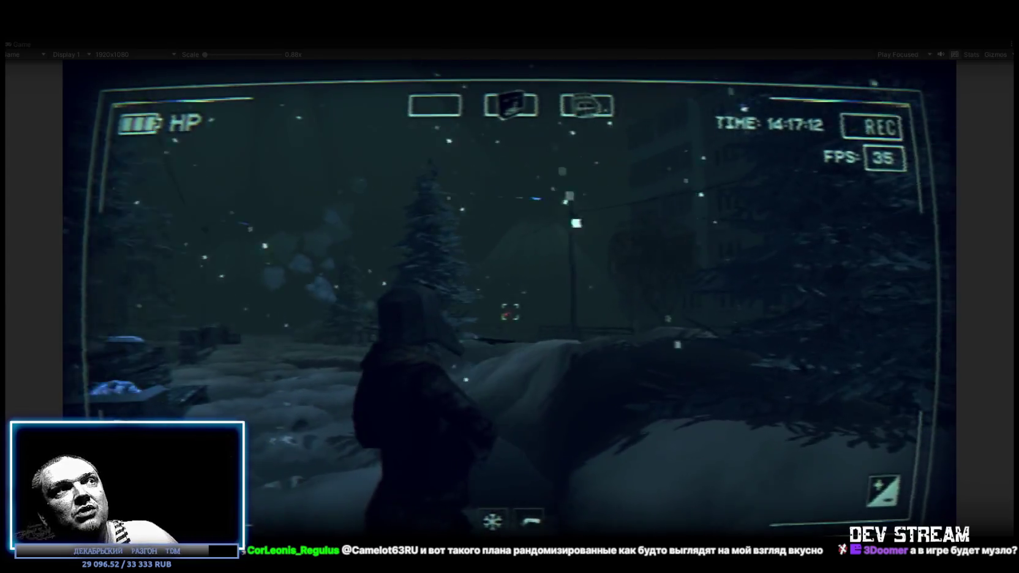
key(w)
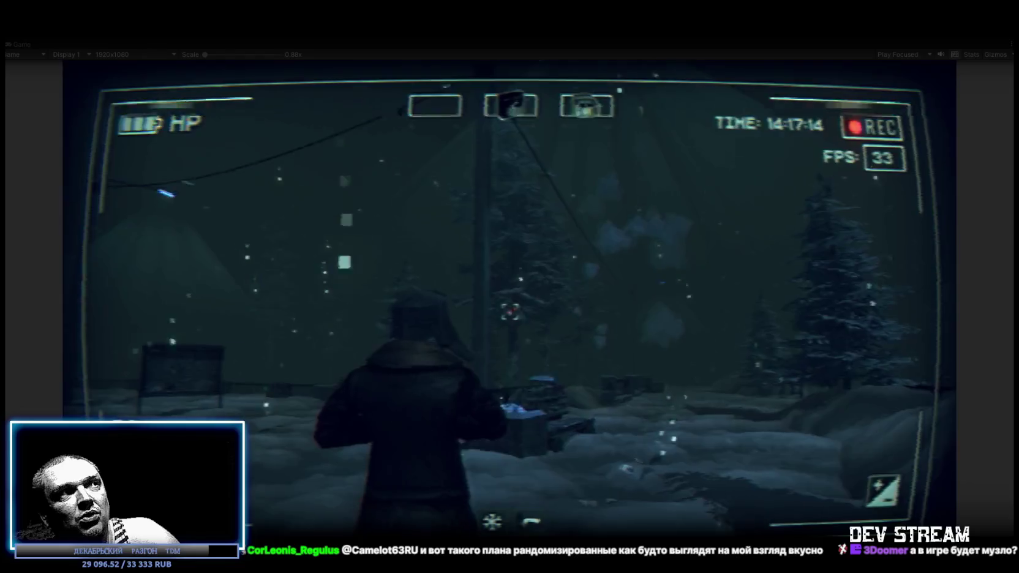
key(w)
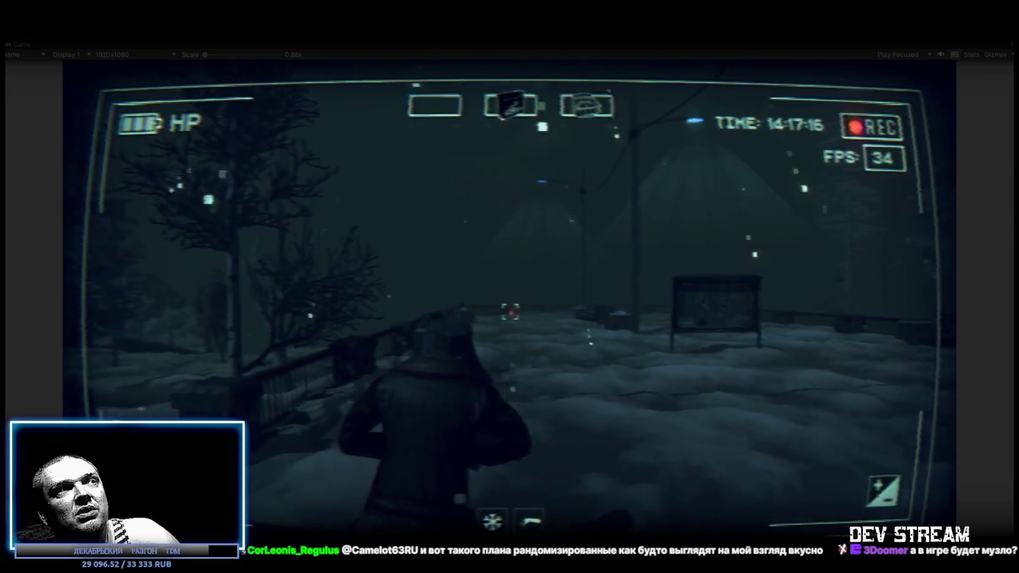
key(w)
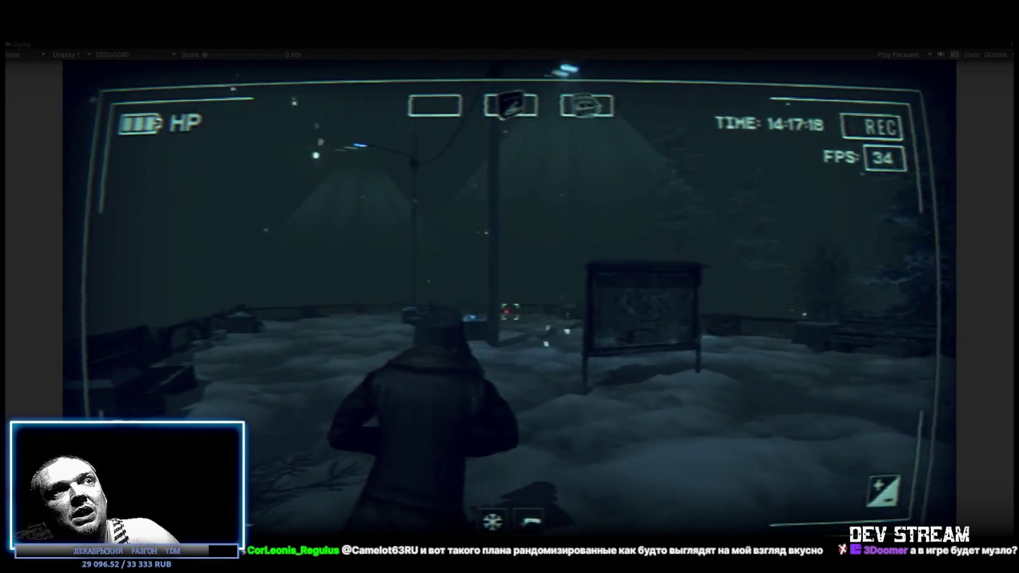
key(w)
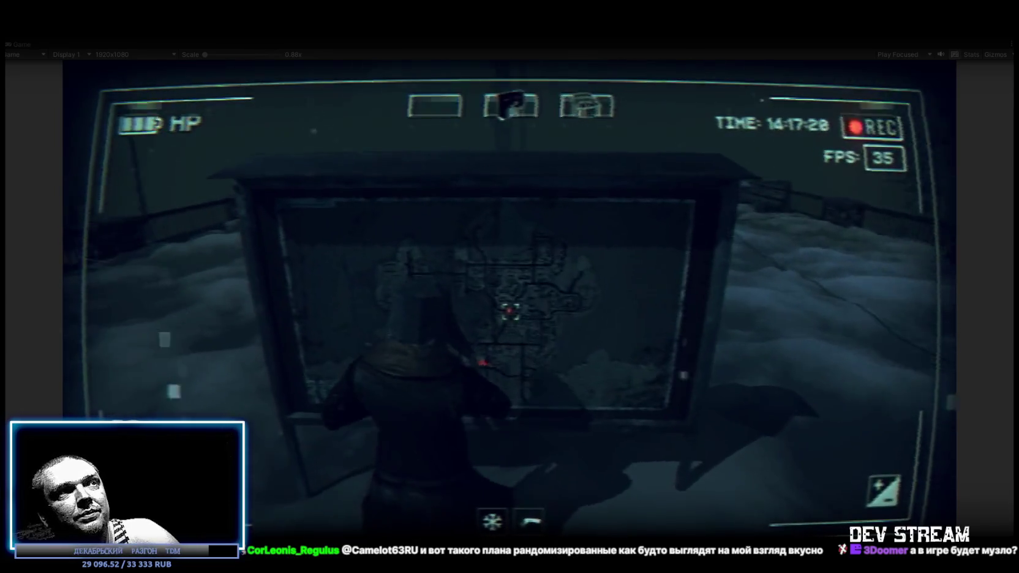
Step: Move in to read the town map on the bulletin board, step back, then close the settings to resume play
key(w)
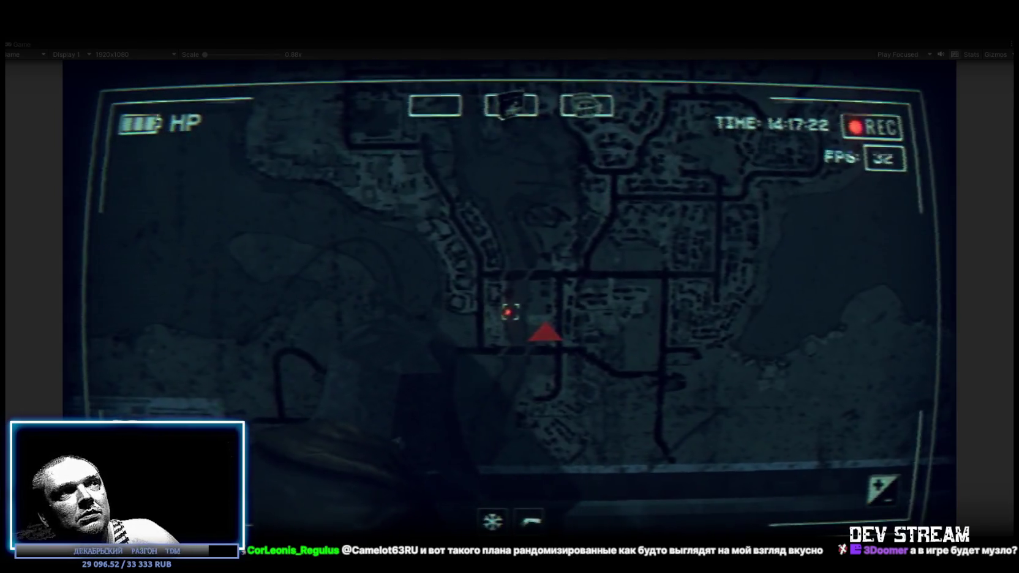
key(s)
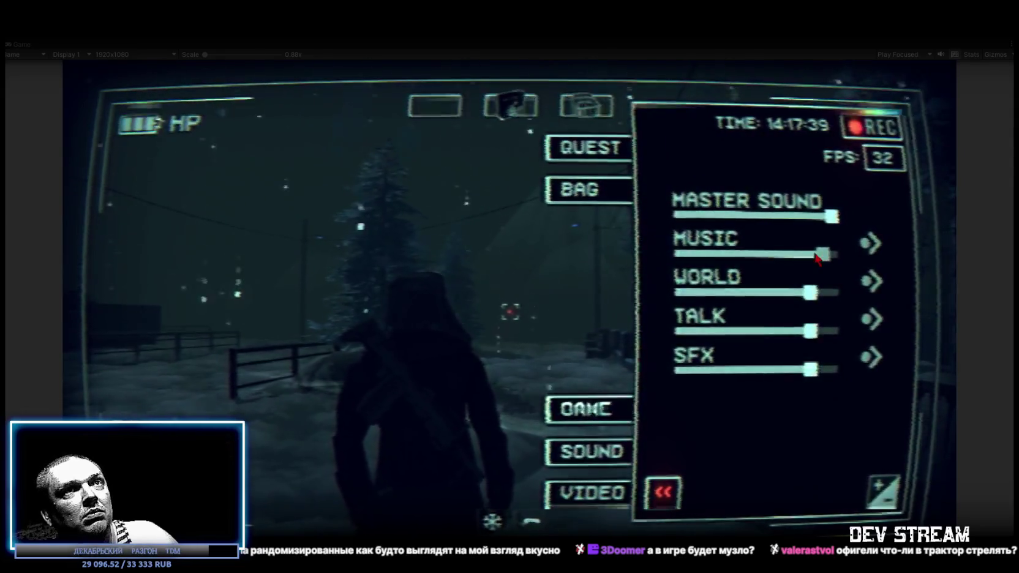
key(Escape)
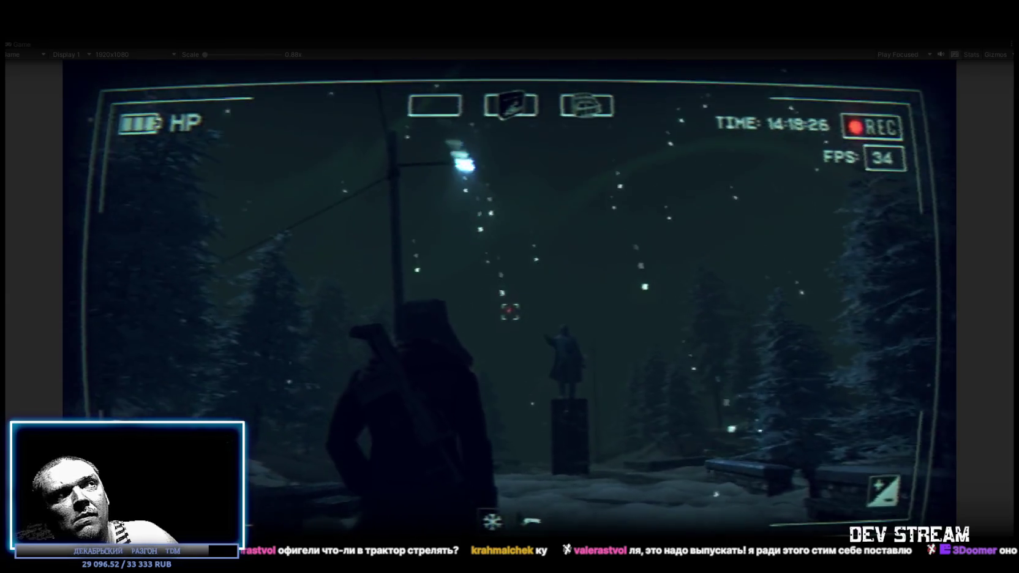
Step: In the SOUND menu, set music volume to maximum and world volume to about 20%
key(Escape)
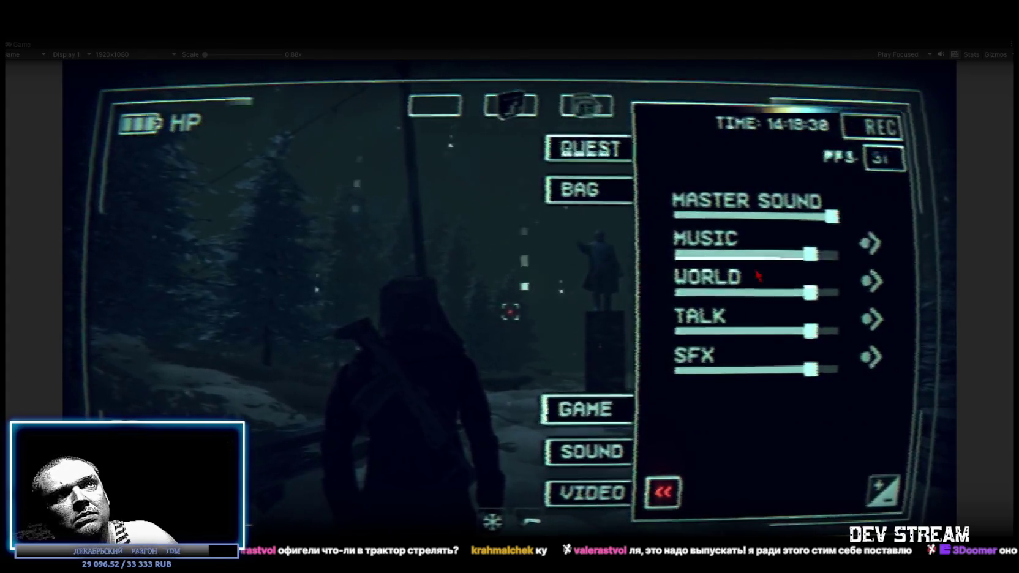
click(832, 255)
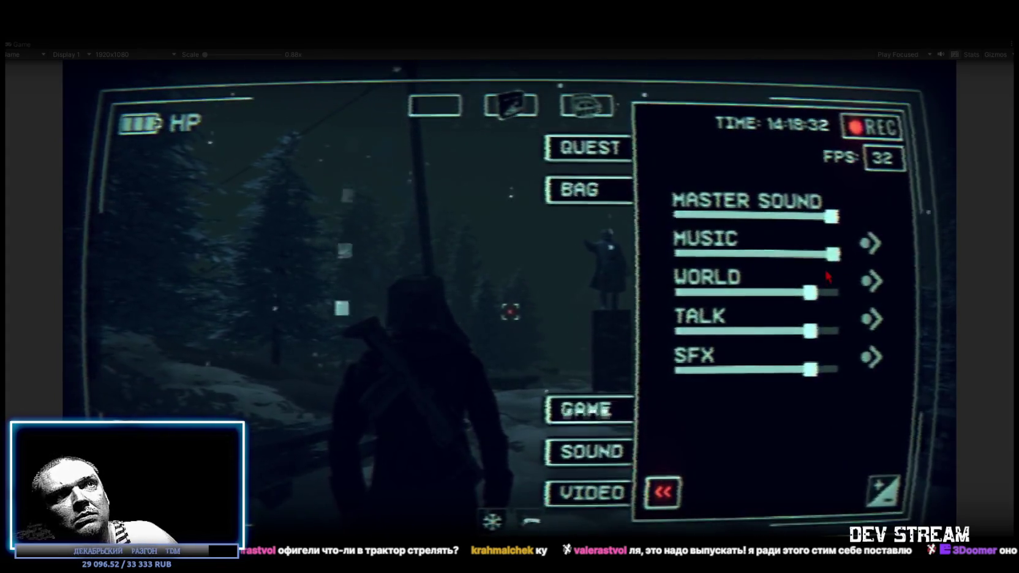
drag(811, 292, 710, 300)
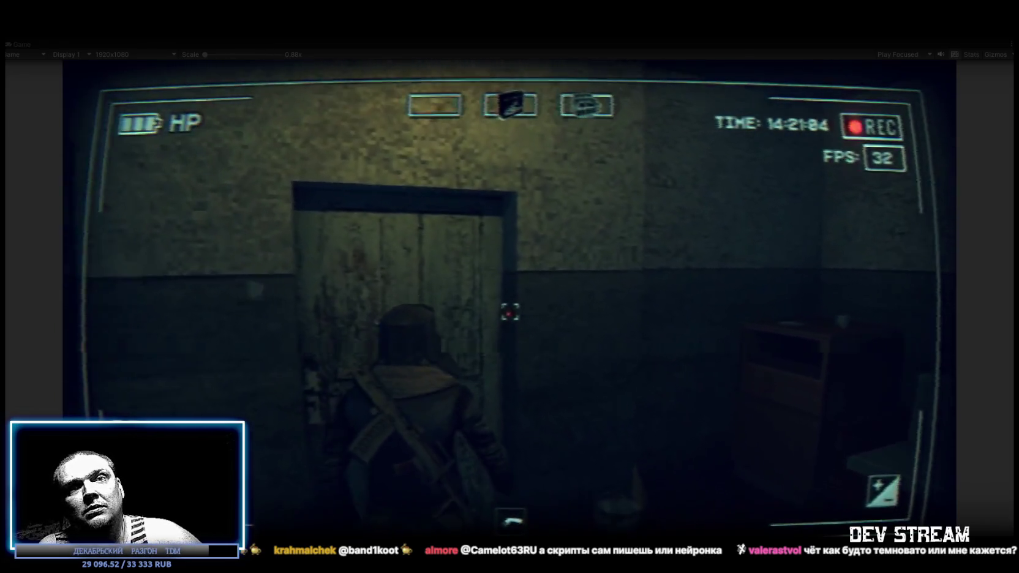
Step: Open the apartment building's wooden entrance door with the interact key E
key(e)
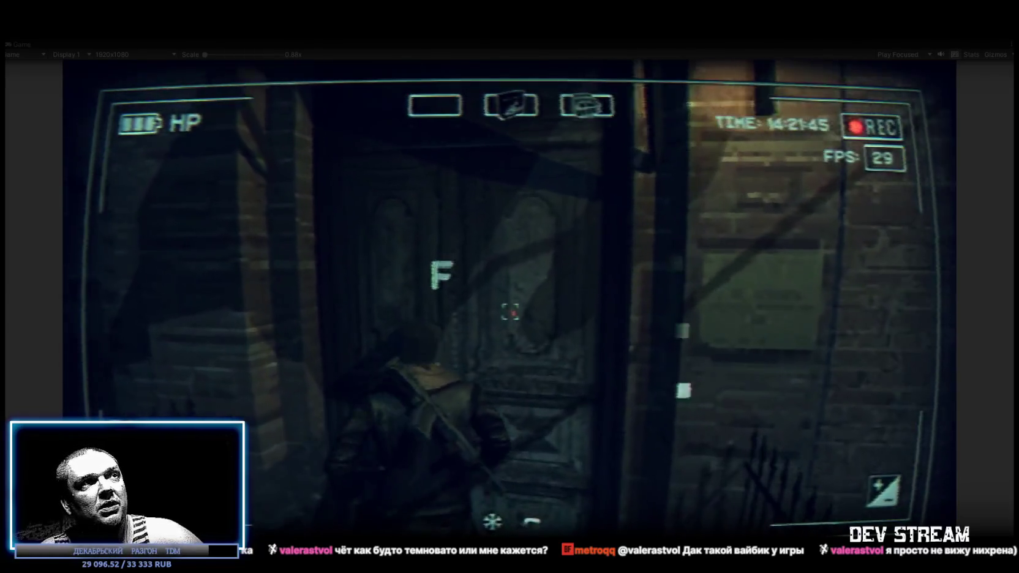
Step: Press F to enter the dark room with the tall glass-fronted cabinet
key(f)
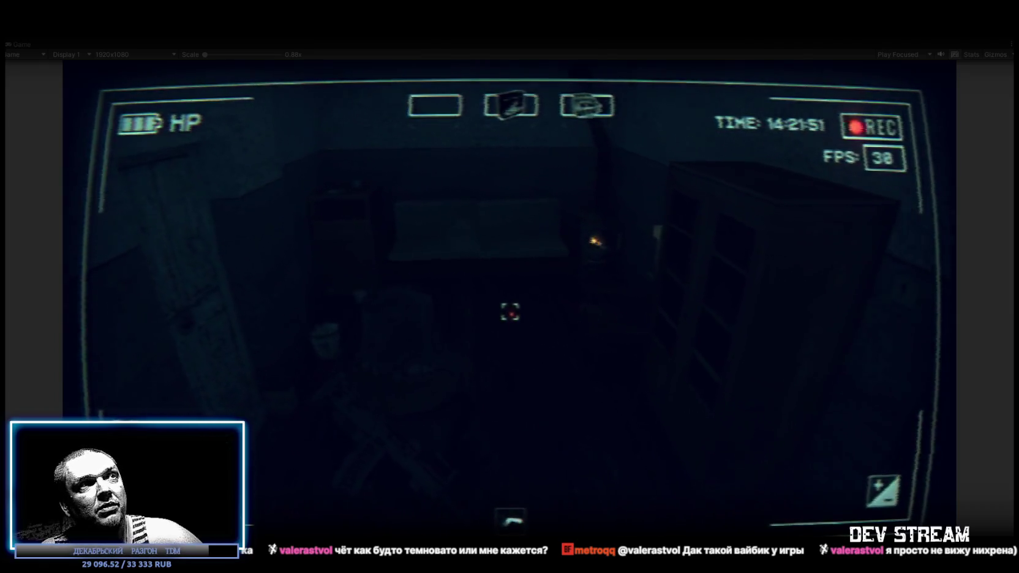
Step: Put the document in the middle quick slot and the device in slot two, then resume walking
key(Tab)
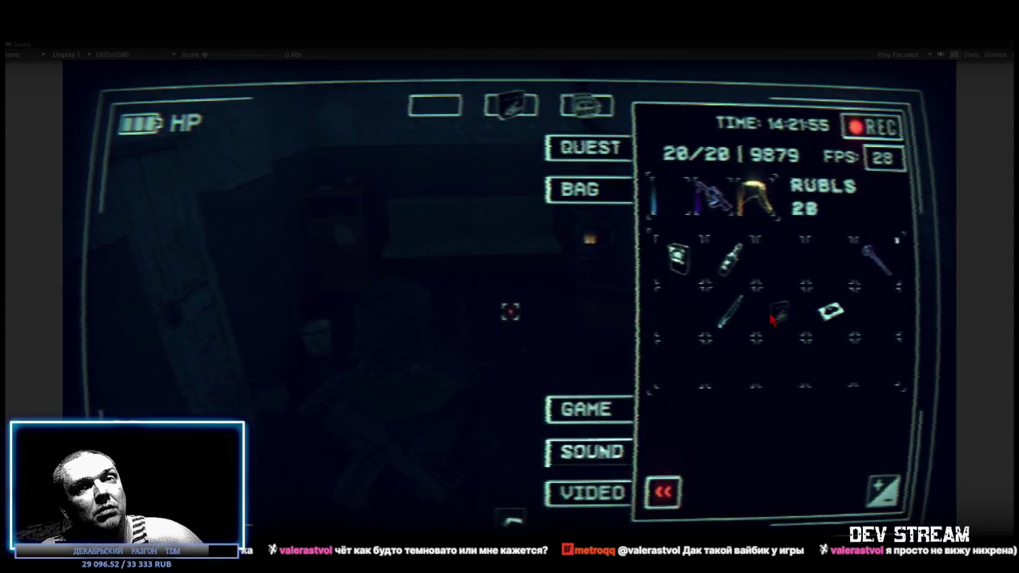
click(771, 319)
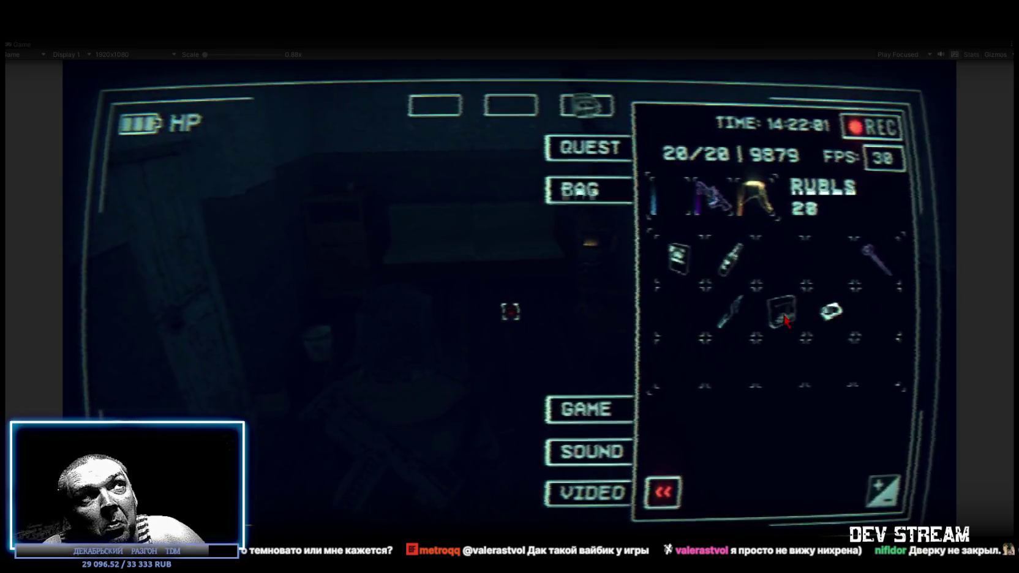
click(512, 105)
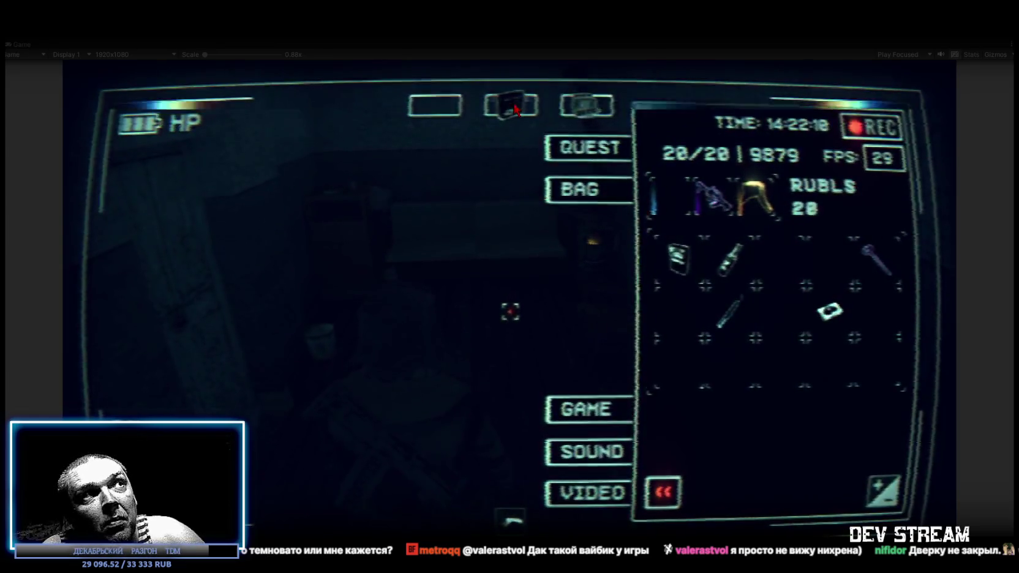
click(779, 317)
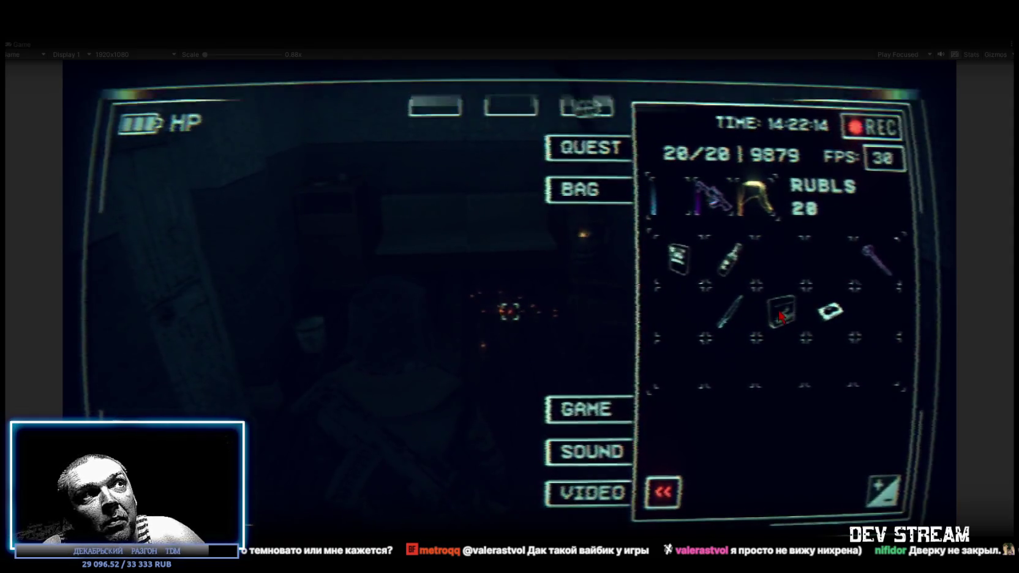
drag(781, 315, 512, 105)
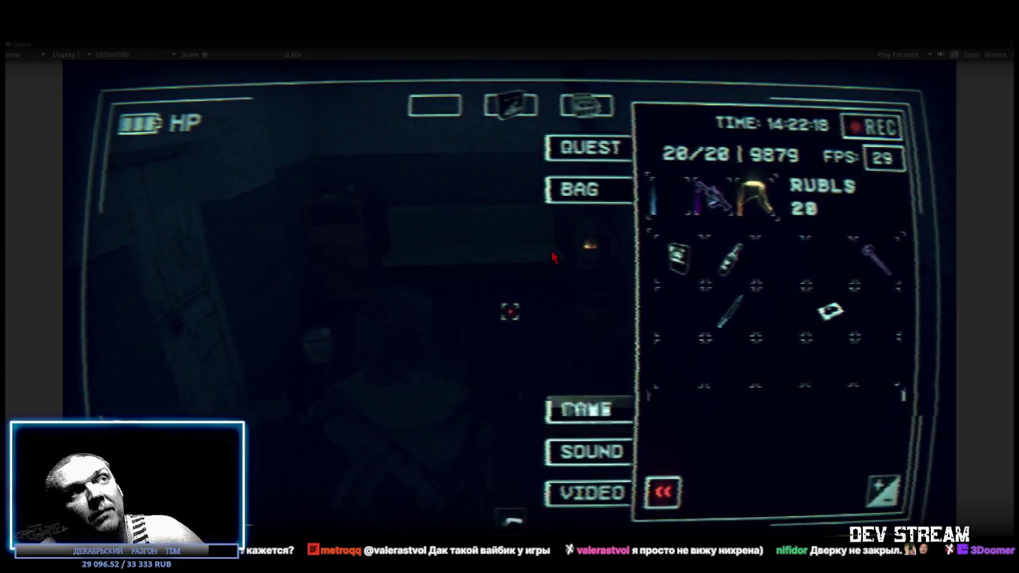
key(Tab)
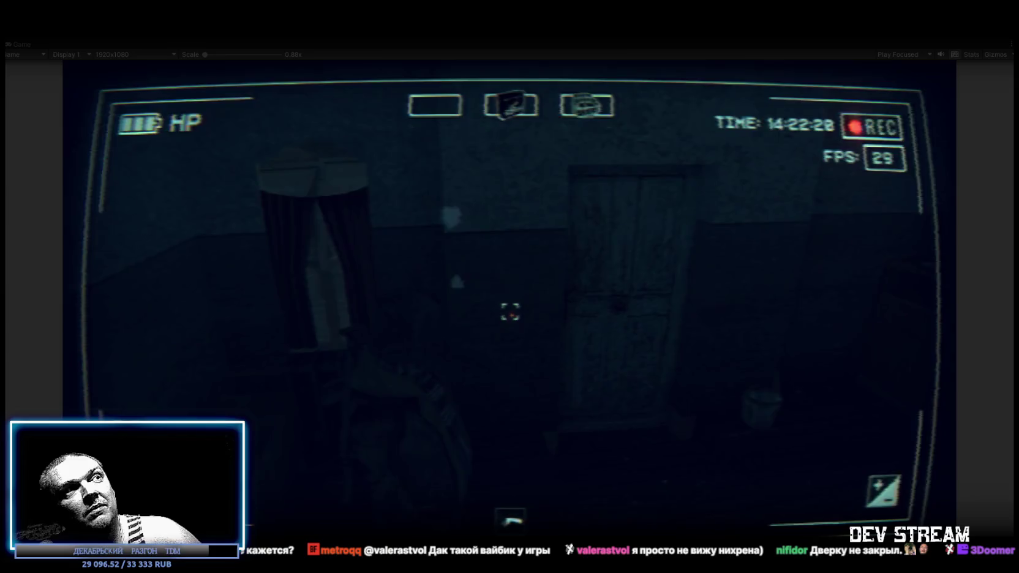
key(w)
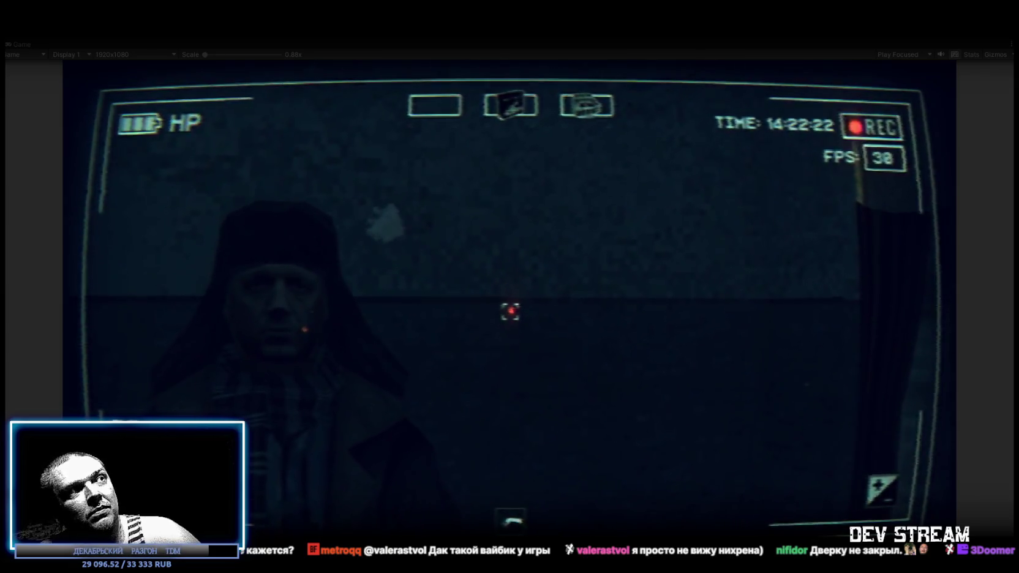
Step: Walk out of the dark room into the snowy yard under the street lamp
mouse_move(510, 313)
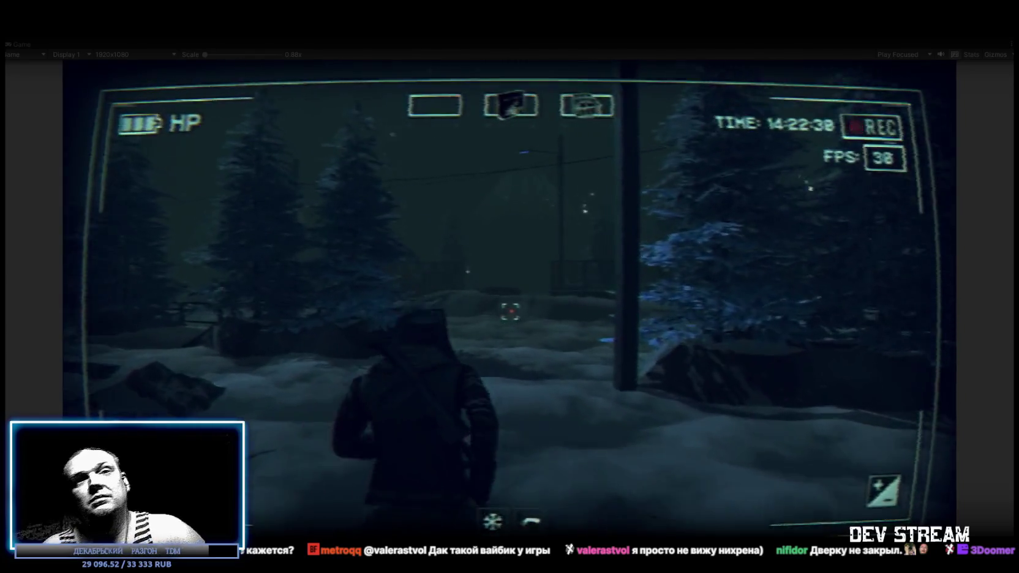
key(w)
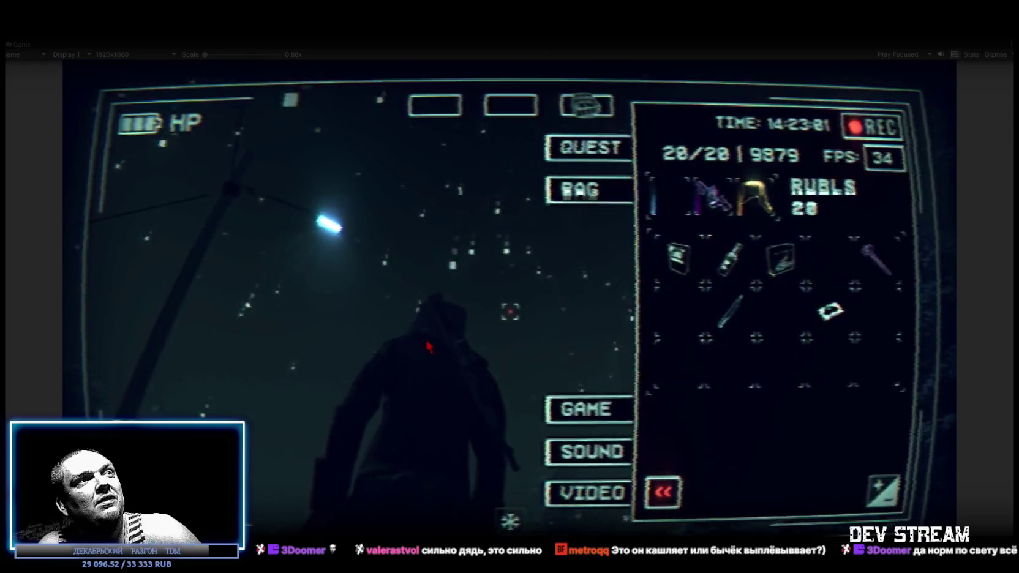
Step: Close the bag menu and walk toward the fence and box in the yard
key(Escape)
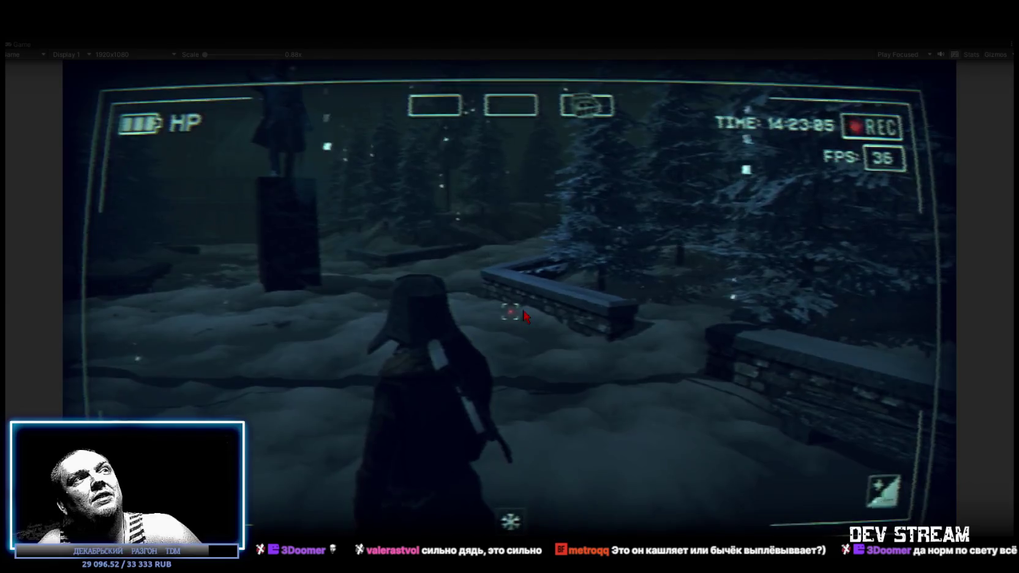
key(Escape)
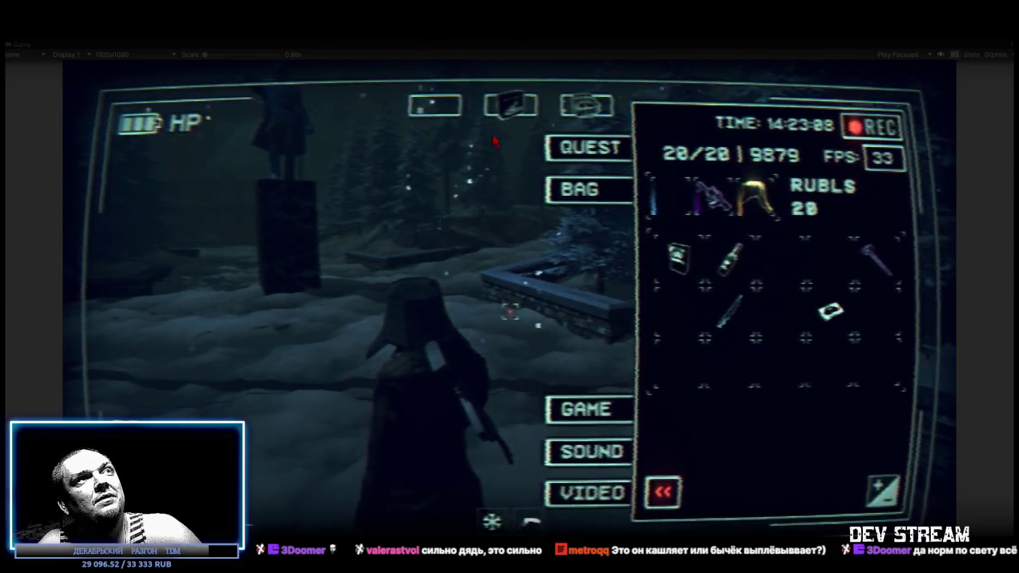
key(Escape)
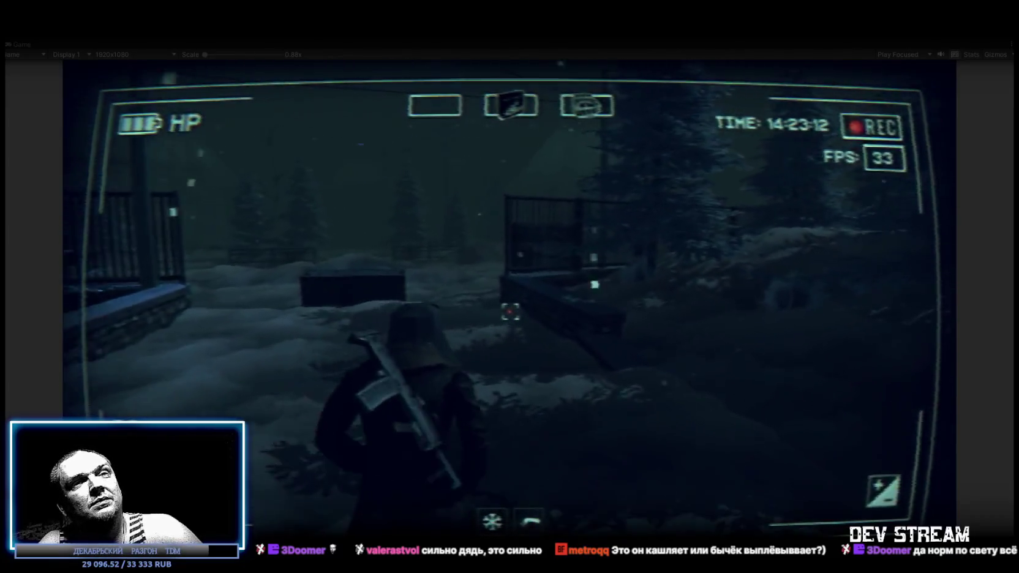
key(w)
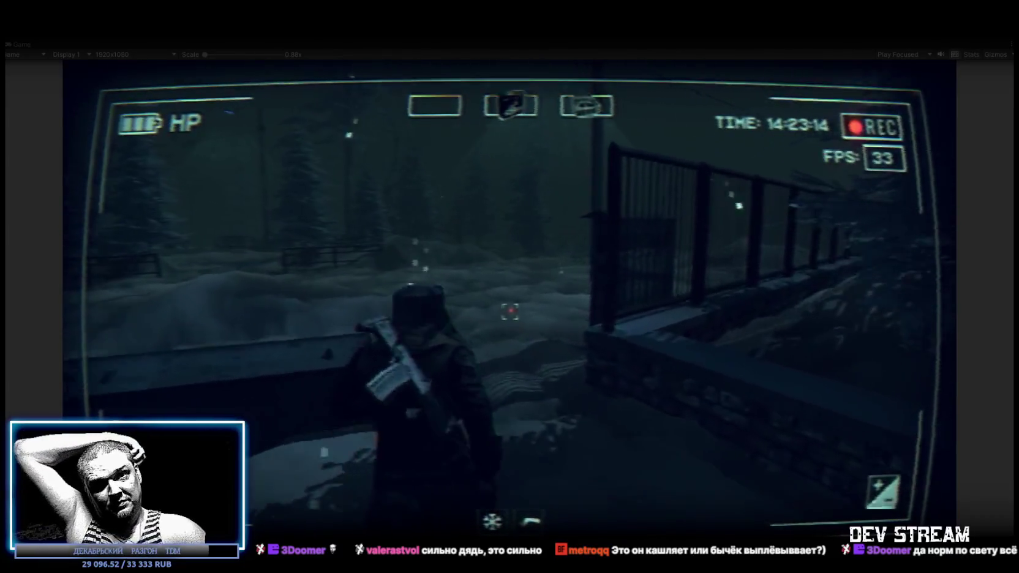
Step: Lower the contrast in the in-game video settings and resume play
key(Escape)
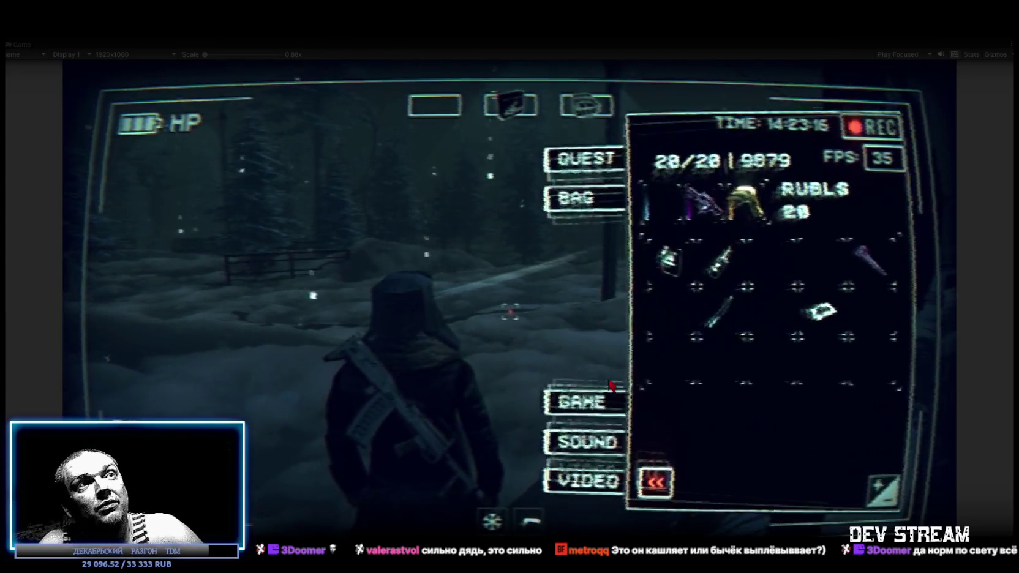
click(586, 480)
mouse_move(795, 314)
mouse_down()
mouse_move(673, 315)
mouse_move(869, 315)
mouse_move(801, 335)
mouse_move(769, 330)
mouse_up()
key(Escape)
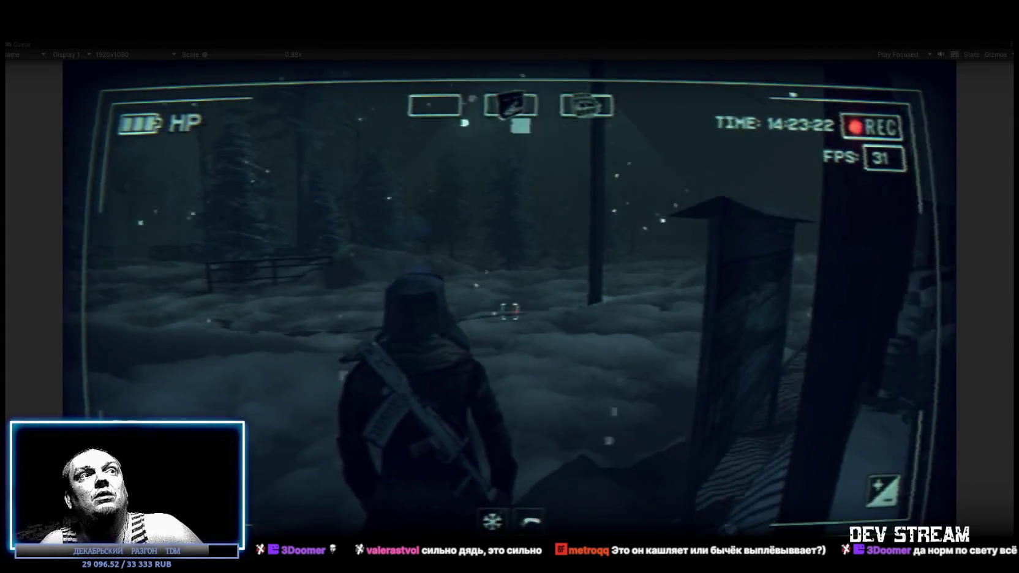
Step: Walk the snowy path to the gas station's pumps and canopy, then leave game control
key(w)
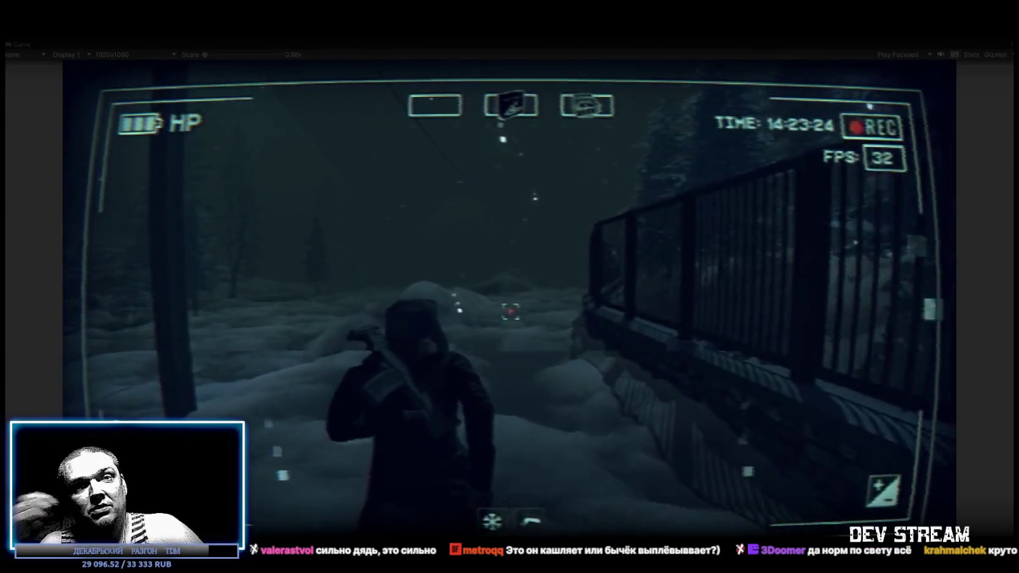
key(w)
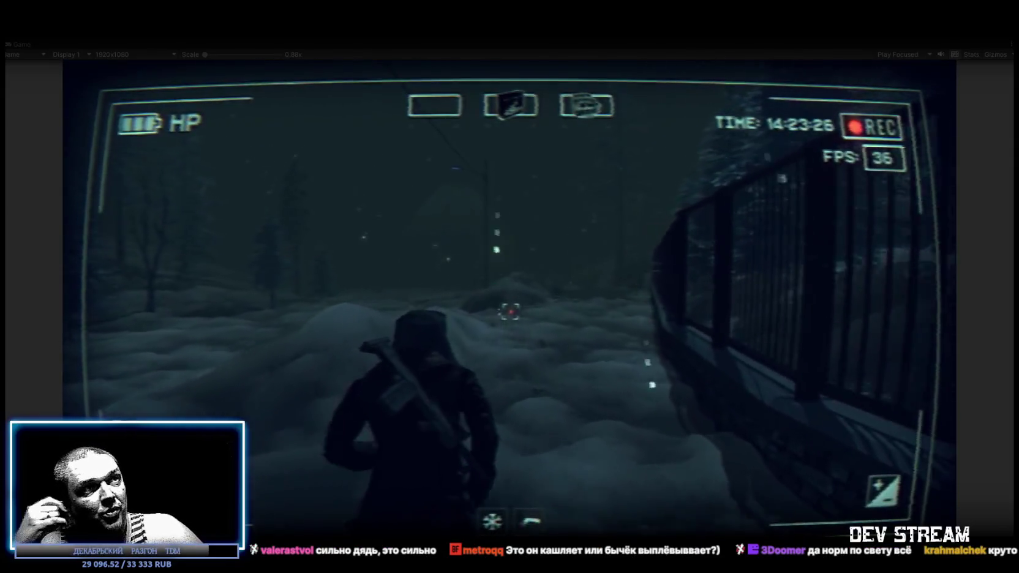
key(w)
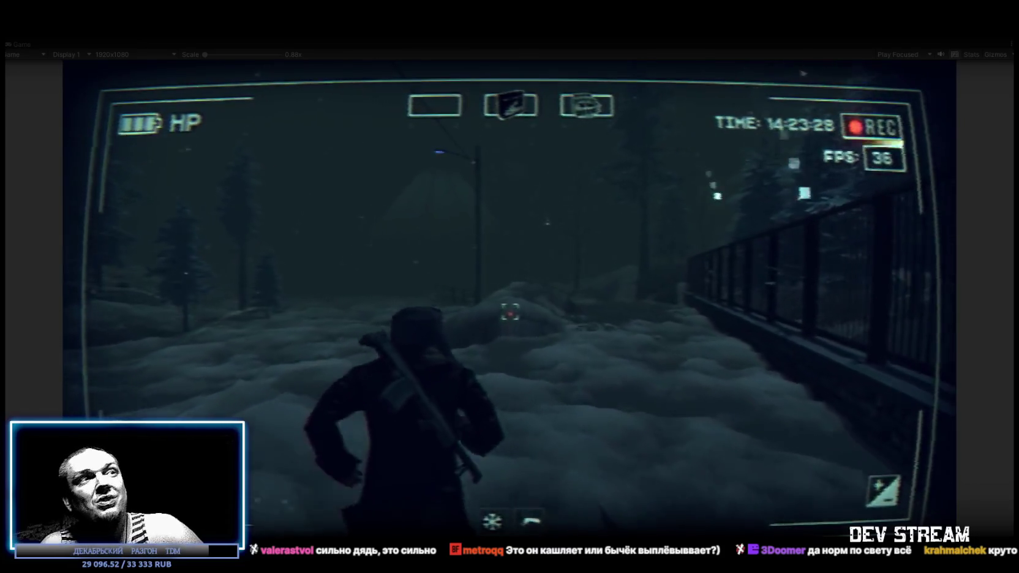
key(w)
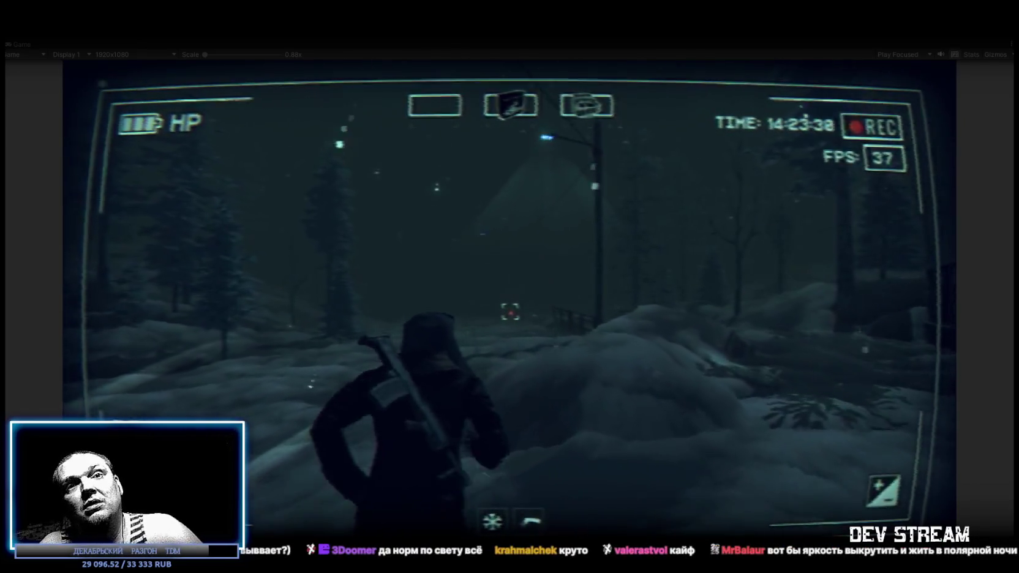
key(w)
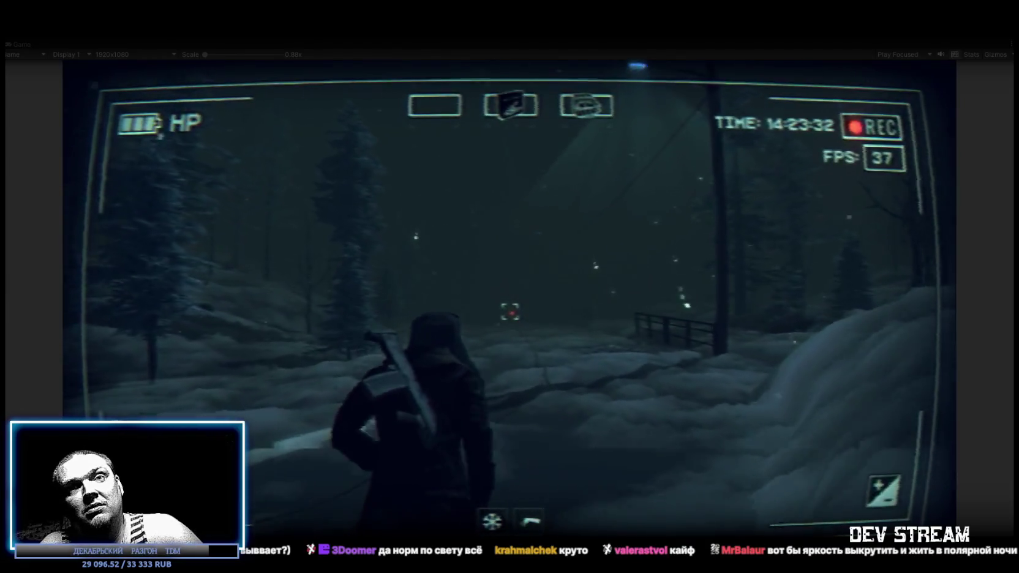
key(w)
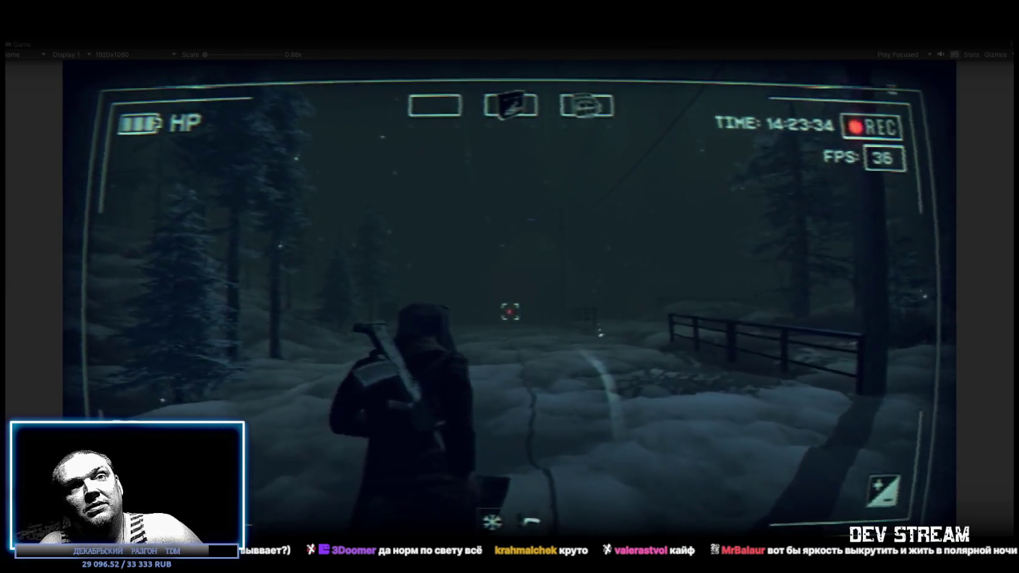
key(w)
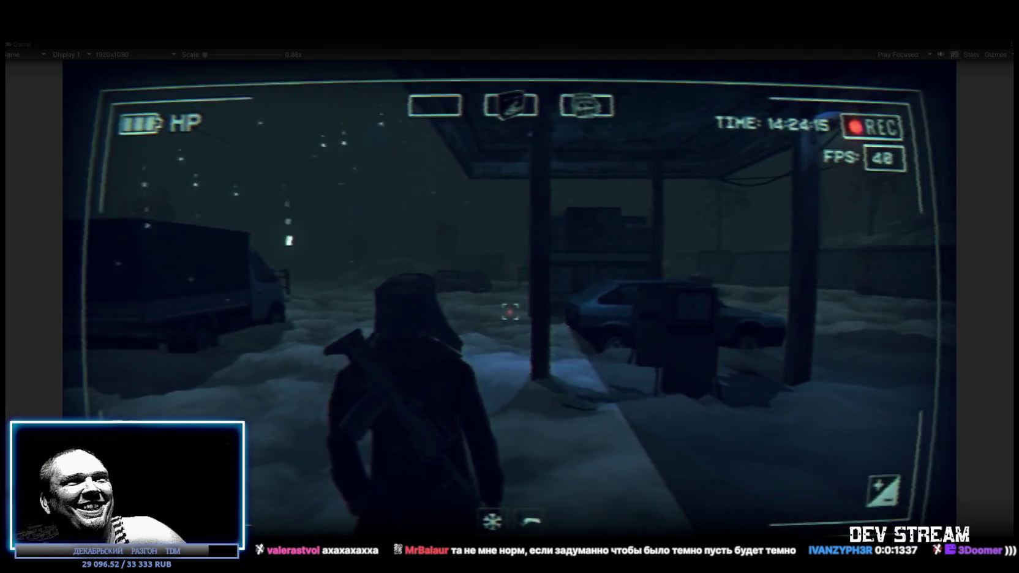
key(w)
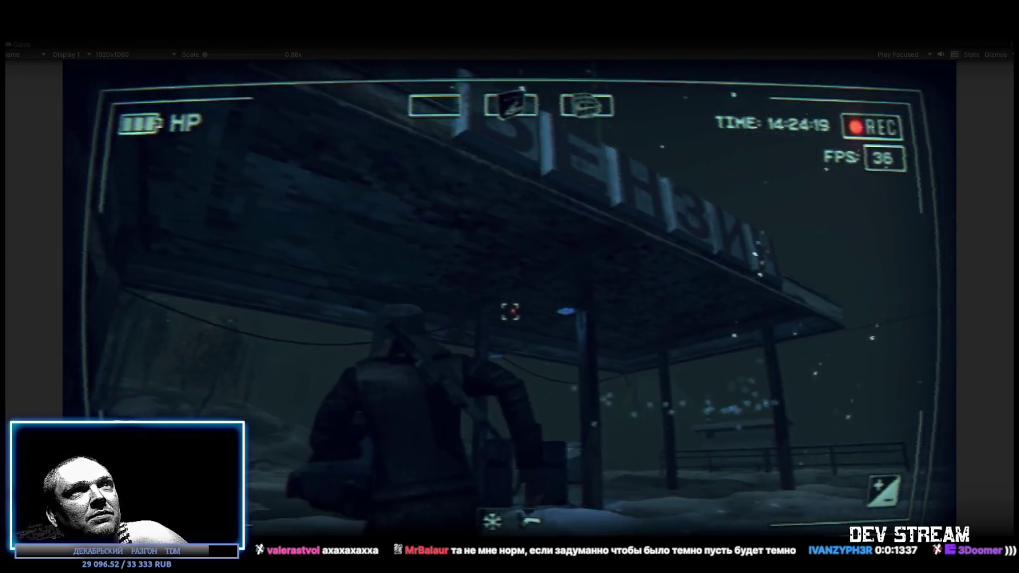
key(w)
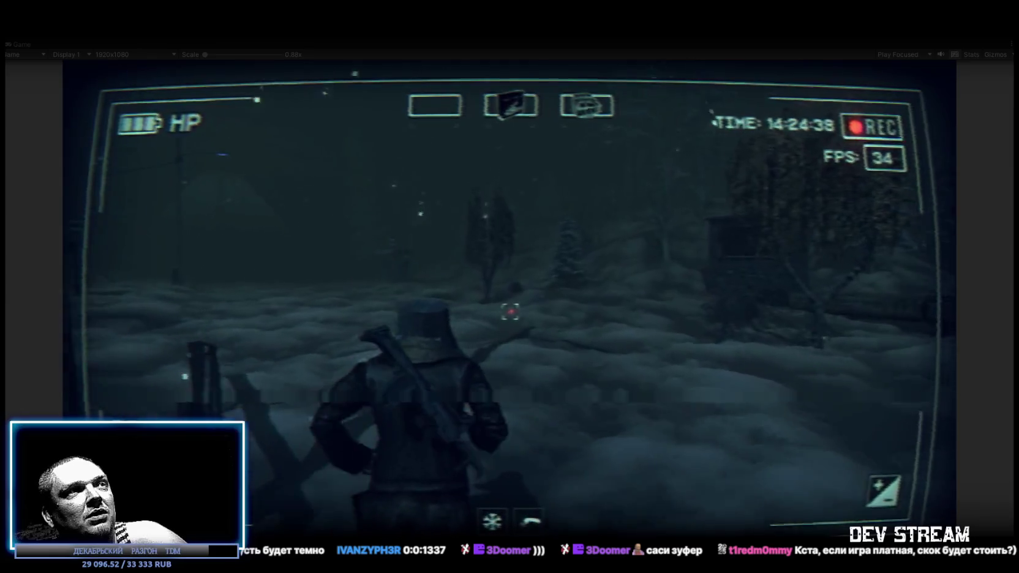
key(Escape)
key(Escape)
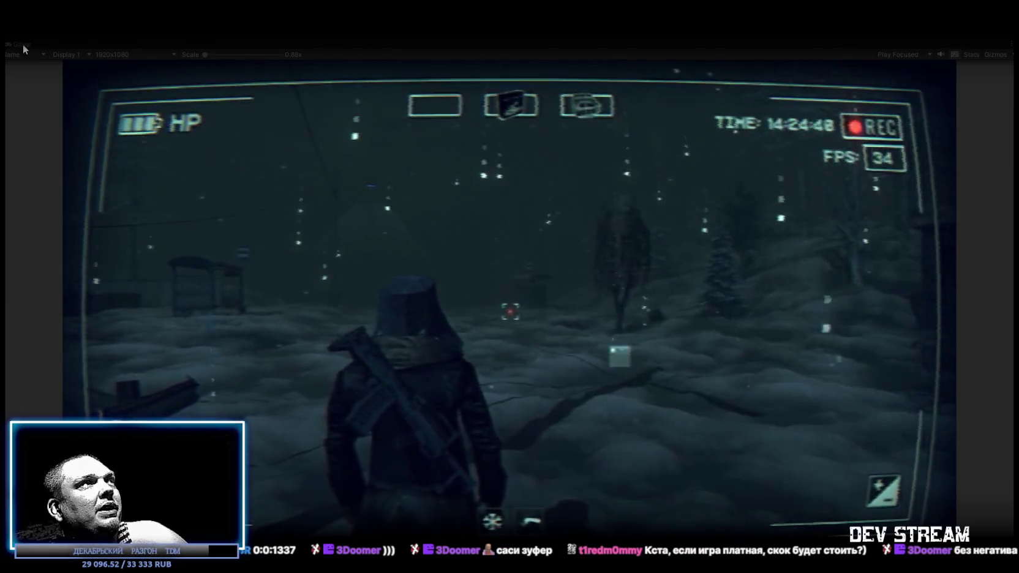
Step: Restore the editor layout and raise the Scene view to an aerial city view
double_click(22, 44)
click(228, 45)
mouse_move(235, 124)
mouse_down()
mouse_move(202, 264)
mouse_move(210, 273)
mouse_move(493, 291)
mouse_move(521, 302)
mouse_move(480, 278)
mouse_move(280, 260)
mouse_move(362, 206)
mouse_move(400, 228)
mouse_up()
Step: Drag the Player to X -308, Z 264.97 beside a building, back in the Game view
click(50, 149)
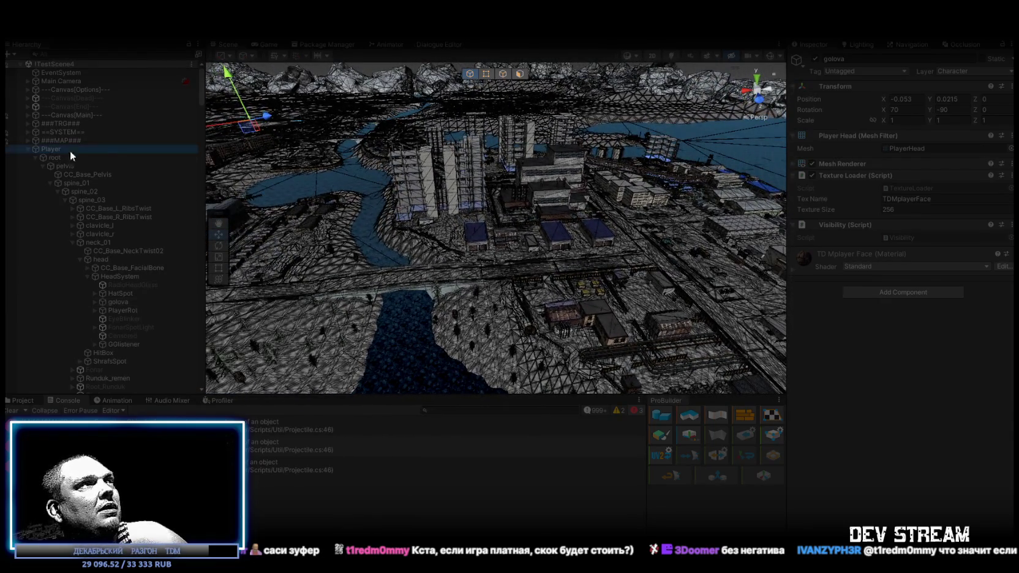
mouse_move(255, 117)
mouse_down()
mouse_move(361, 89)
mouse_move(554, 160)
mouse_move(579, 177)
mouse_move(570, 210)
mouse_move(531, 224)
mouse_move(325, 131)
mouse_move(395, 85)
mouse_move(597, 129)
mouse_move(610, 165)
mouse_move(481, 167)
mouse_move(669, 143)
mouse_move(612, 95)
mouse_move(346, 133)
mouse_move(361, 129)
mouse_up()
mouse_move(509, 154)
mouse_down()
mouse_move(488, 155)
mouse_move(718, 188)
mouse_move(704, 196)
mouse_up()
mouse_move(640, 201)
mouse_down()
mouse_move(428, 161)
mouse_move(429, 178)
mouse_up()
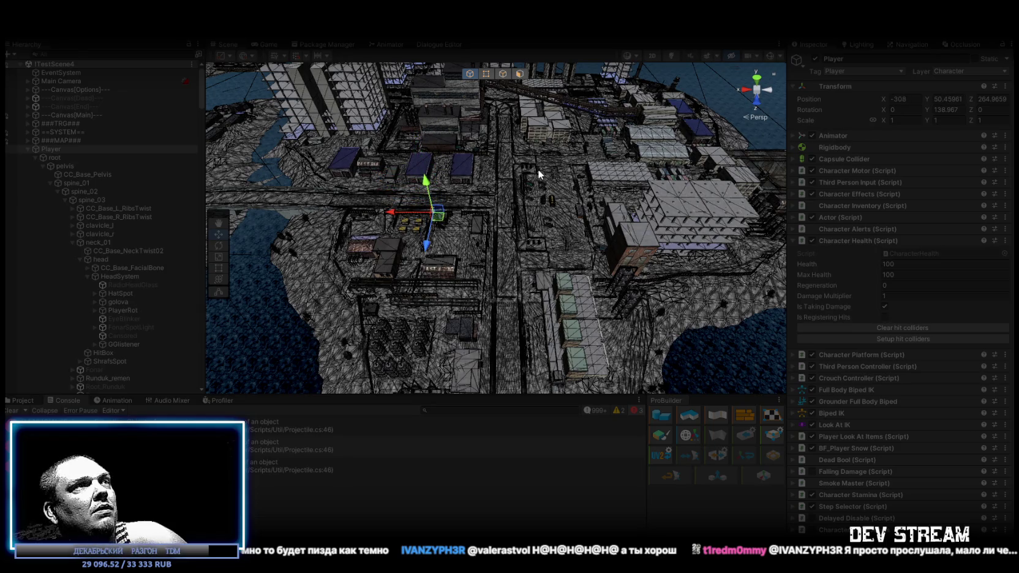
click(268, 44)
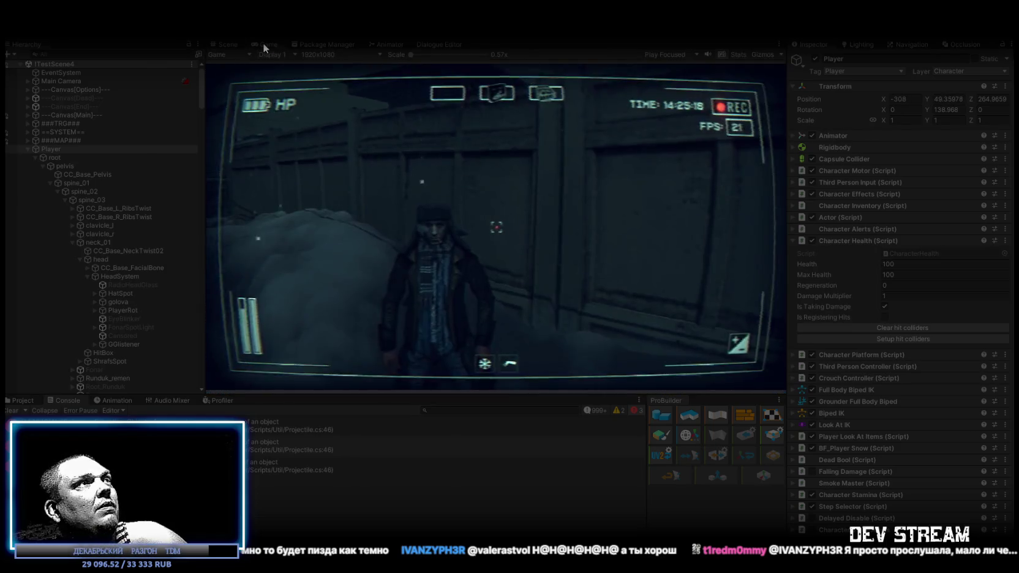
Step: Maximize the Game view, walk along the fence, and open the BAG in the in-game menu
double_click(262, 42)
key(w)
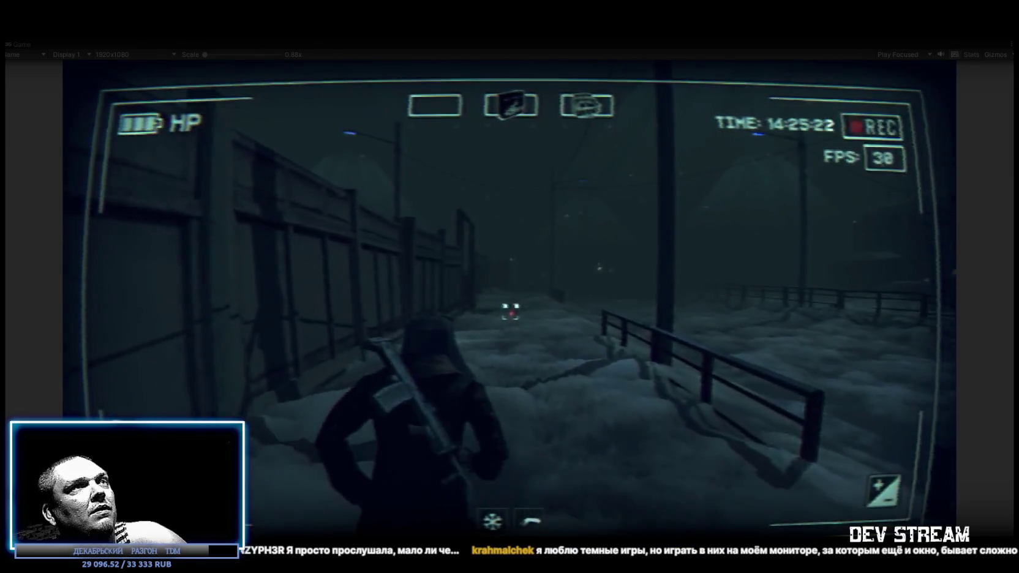
key(Escape)
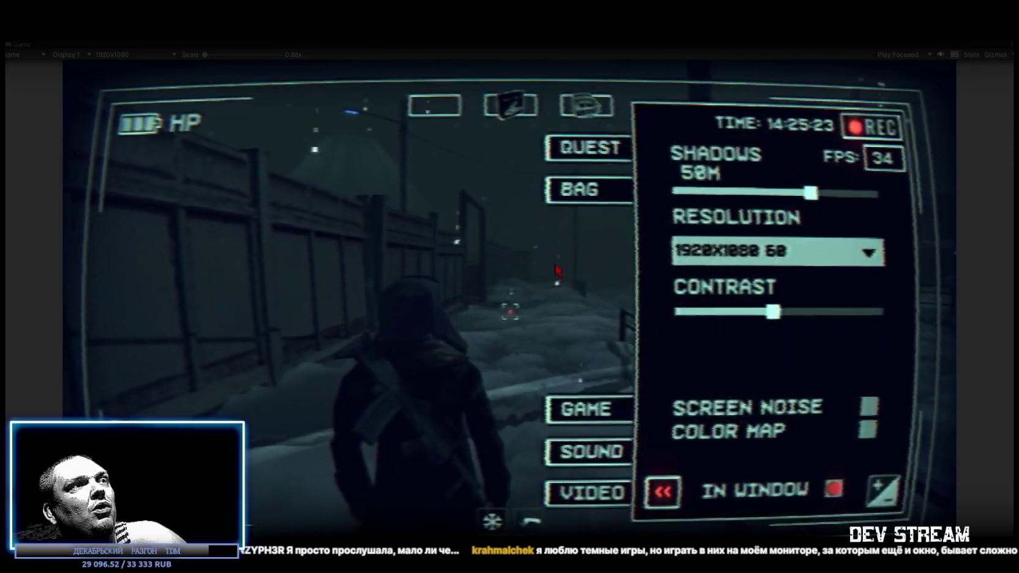
key(Escape)
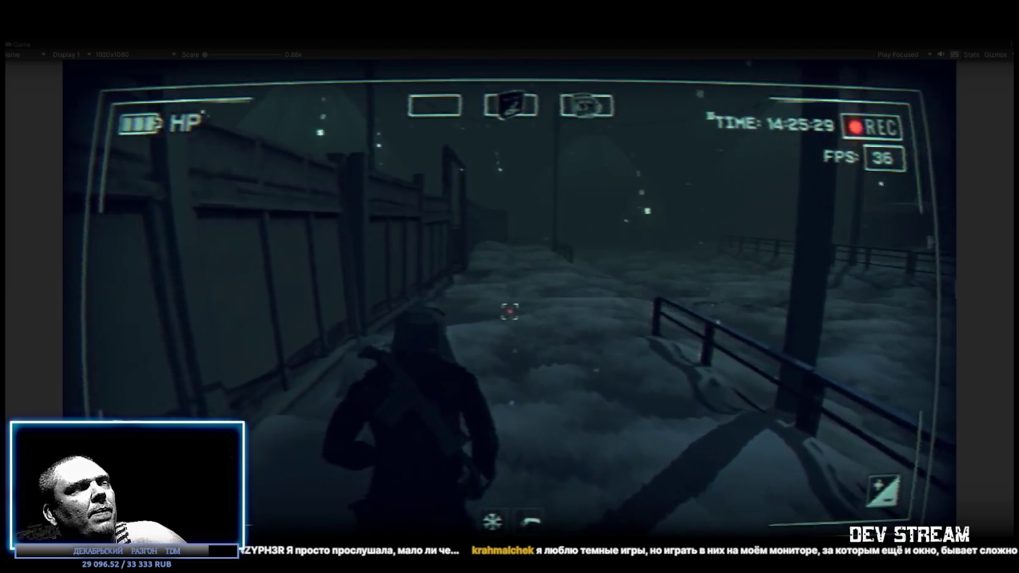
key(Escape)
click(586, 193)
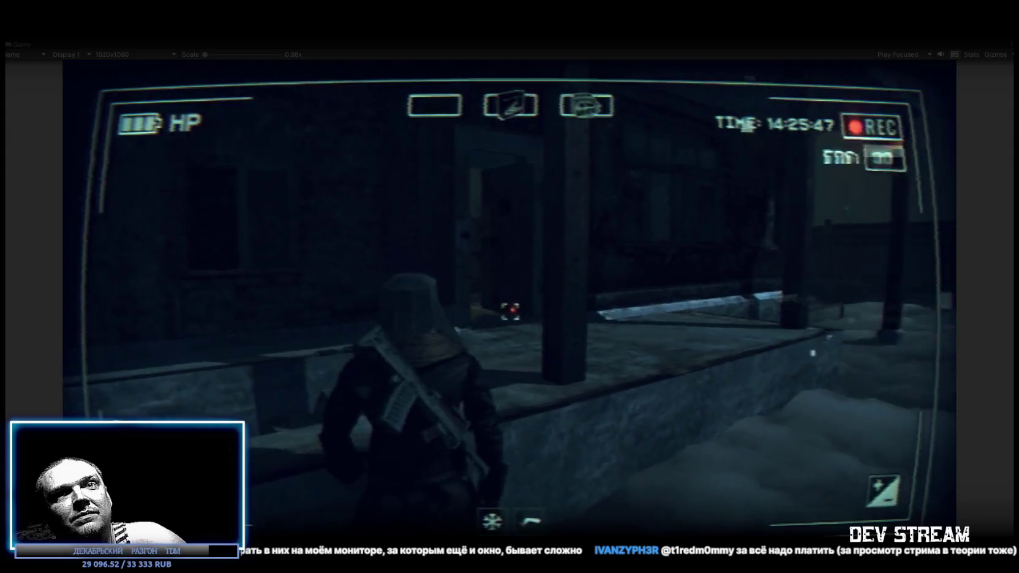
Step: Walk through the interior doorway and down the railed corridor toward the stairs
key(w)
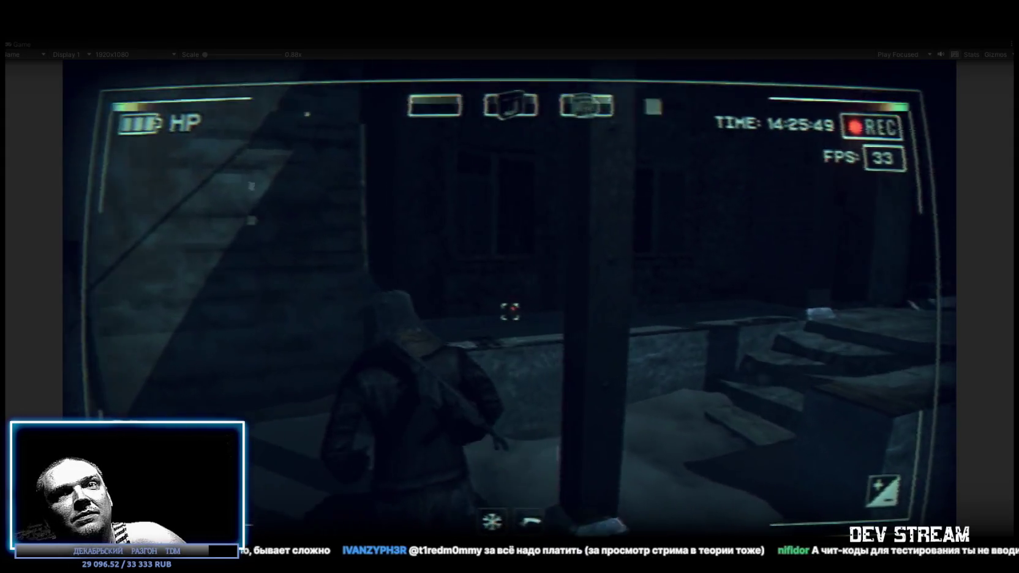
key(w)
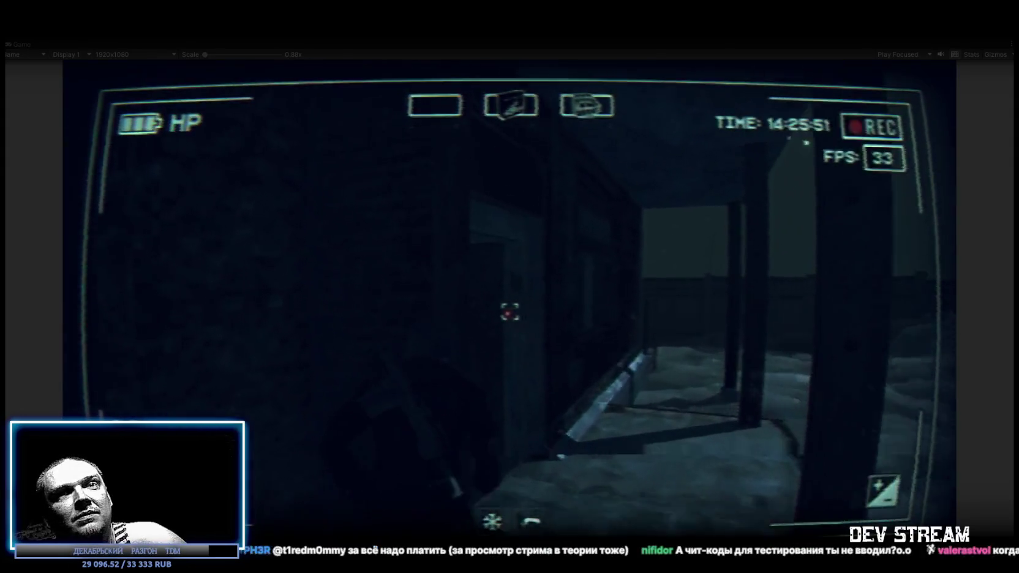
key(w)
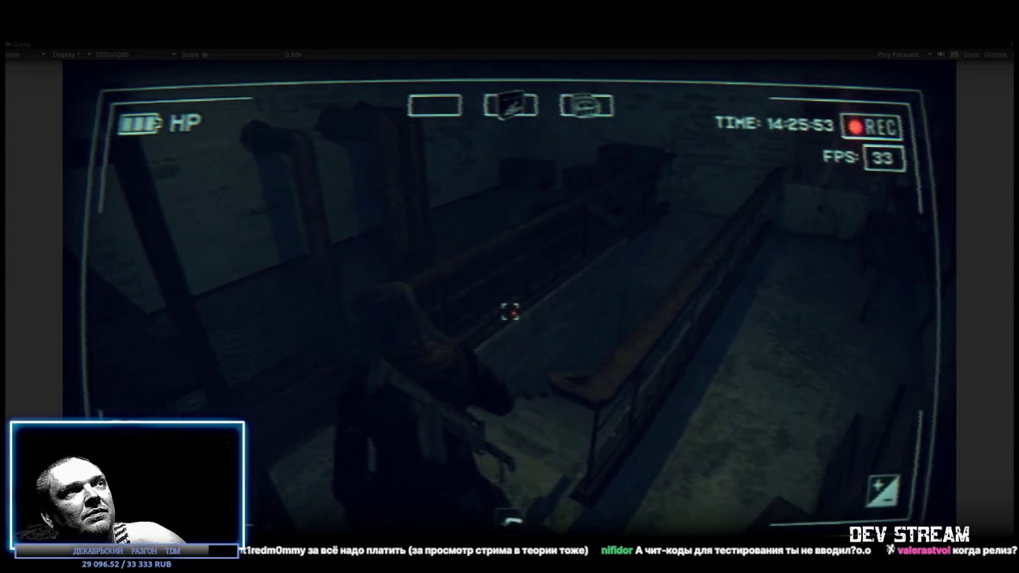
key(w)
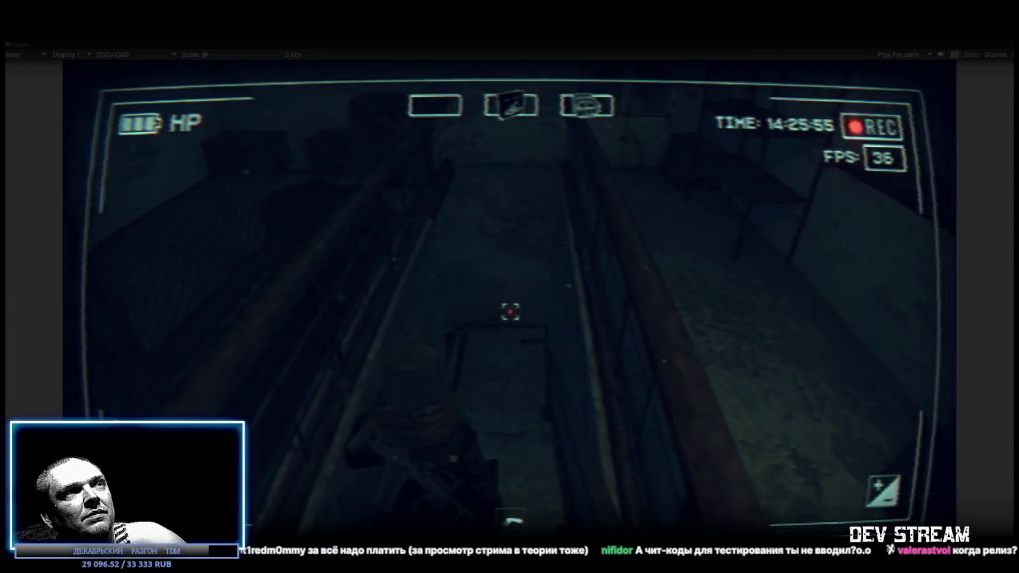
key(w)
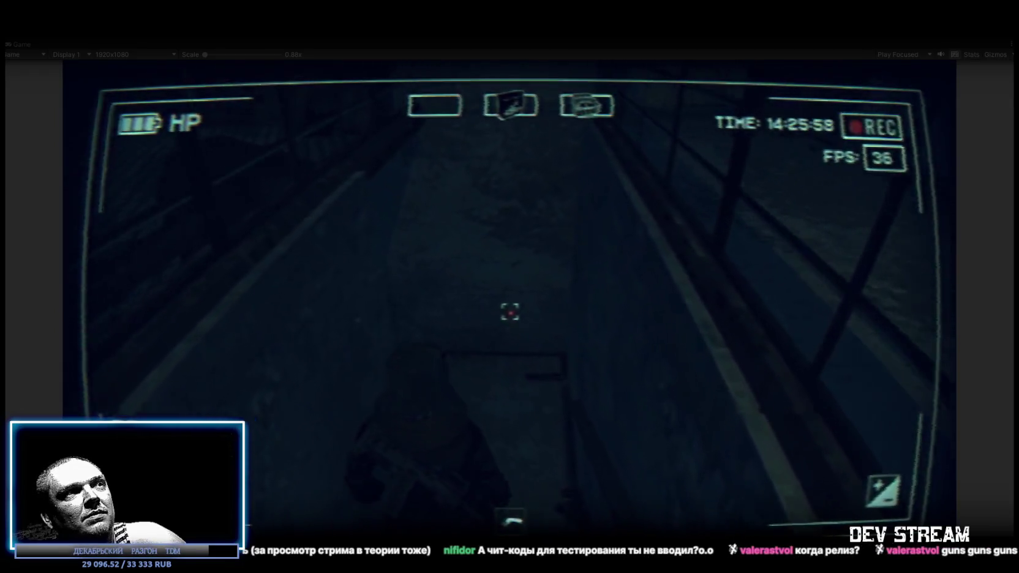
key(w)
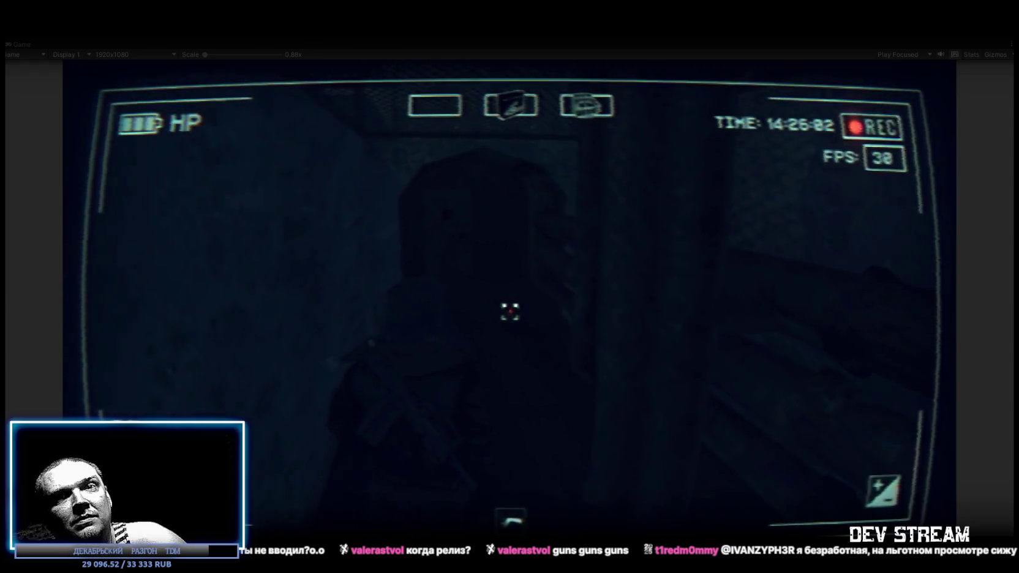
key(w)
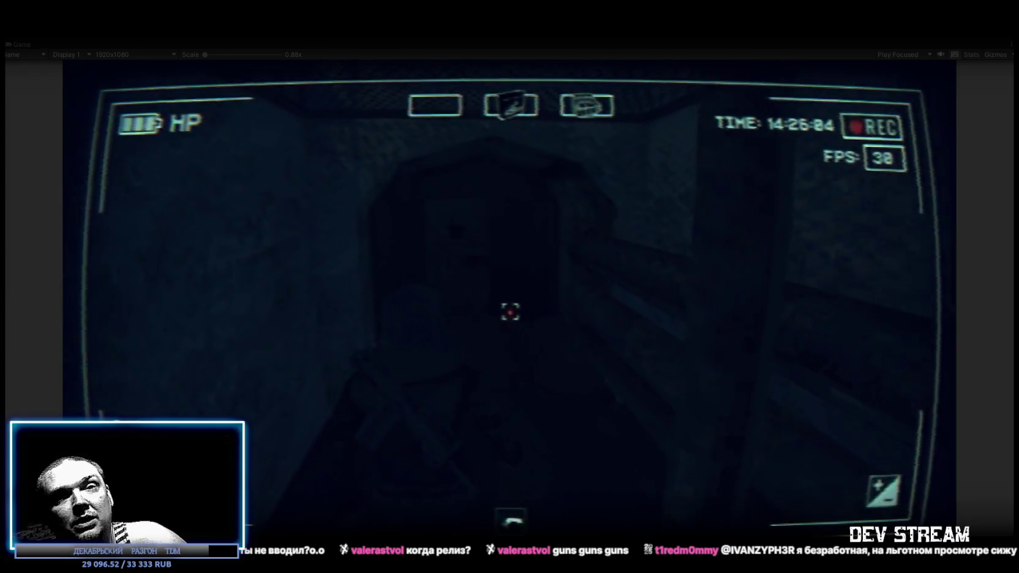
Step: Pass the dark doorway, climb toward the figure on the stairs, and fire a shot
key(w)
key(w)
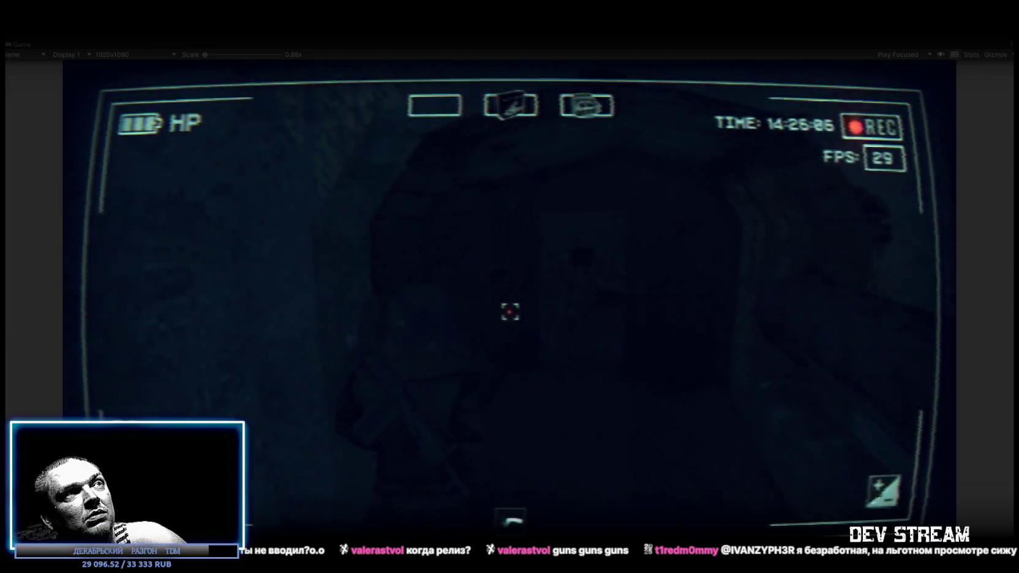
key(w)
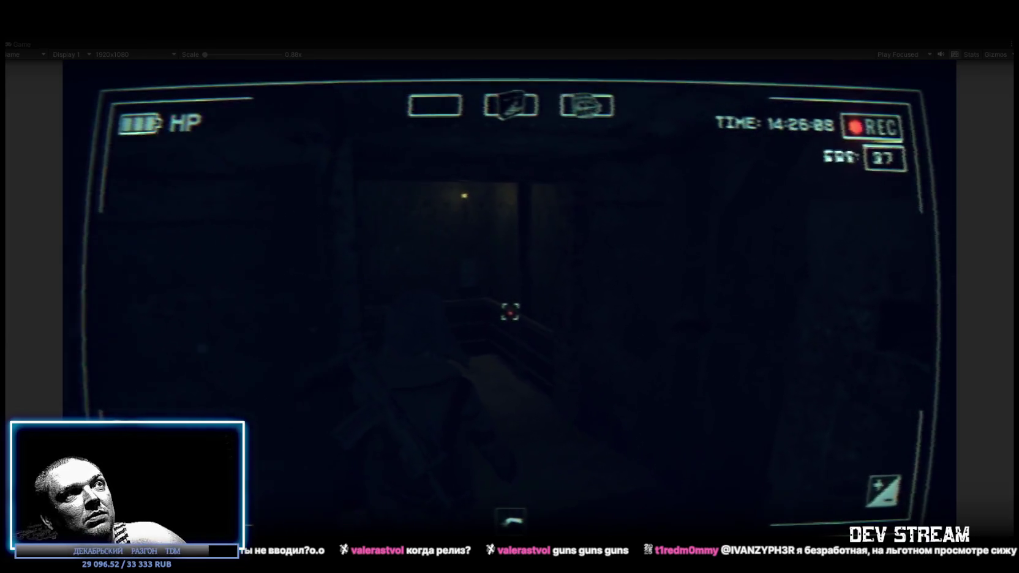
key(w)
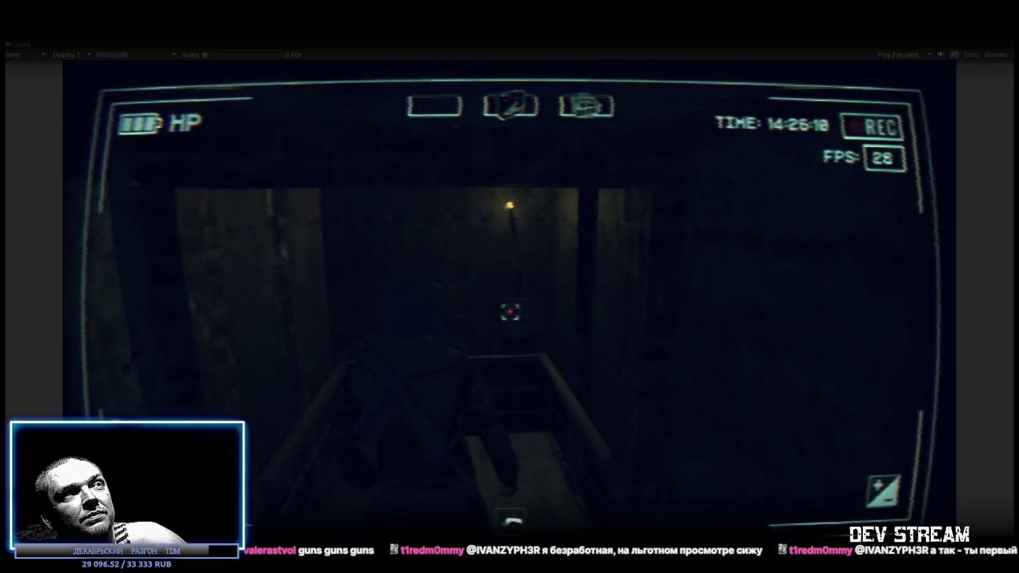
key(w)
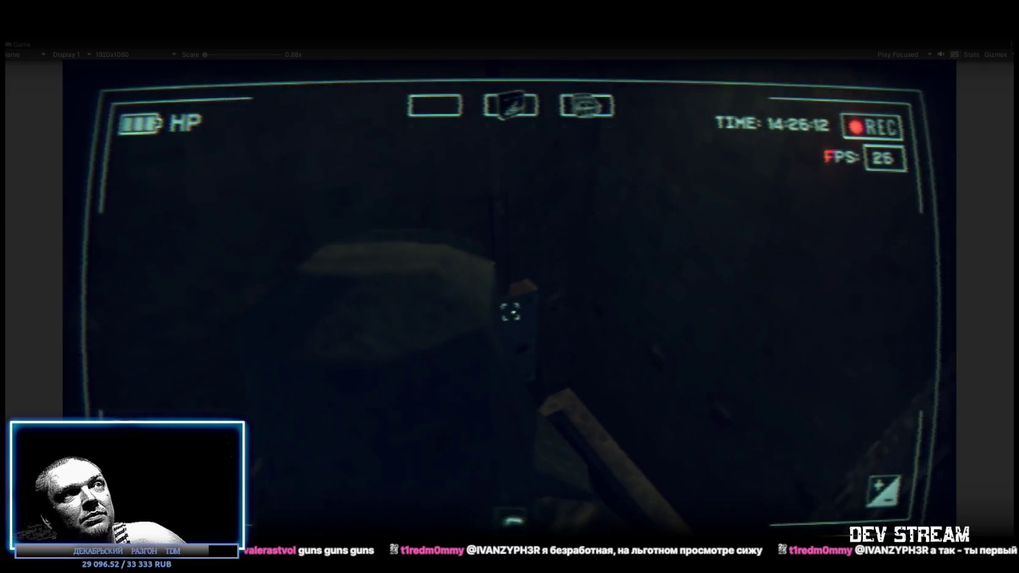
key(w)
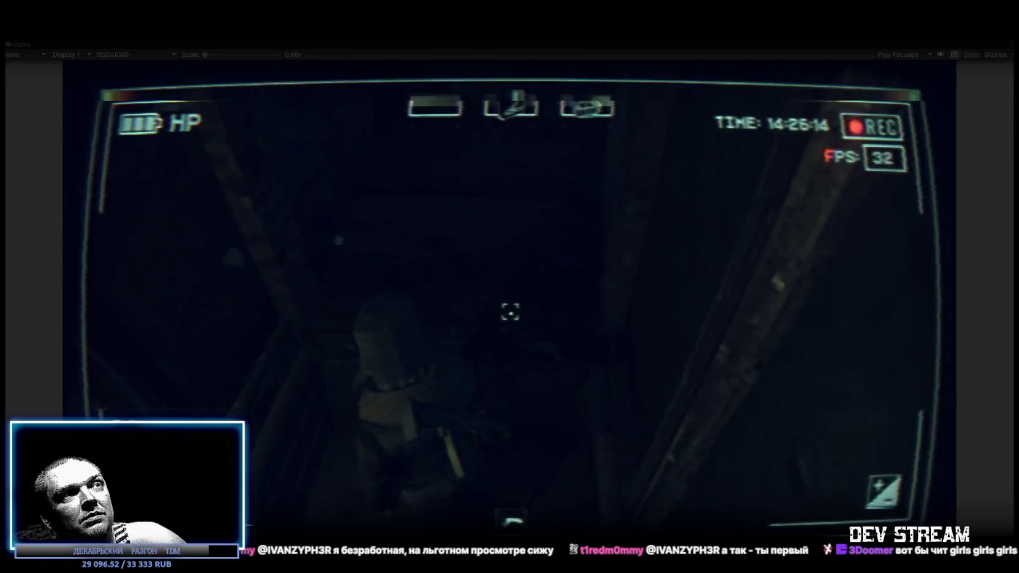
key(w)
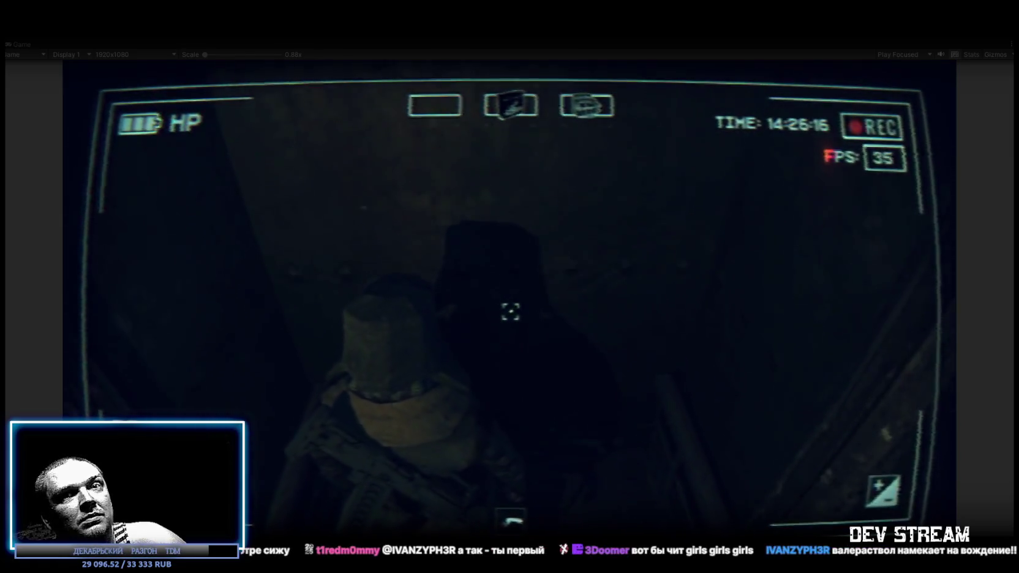
key(w)
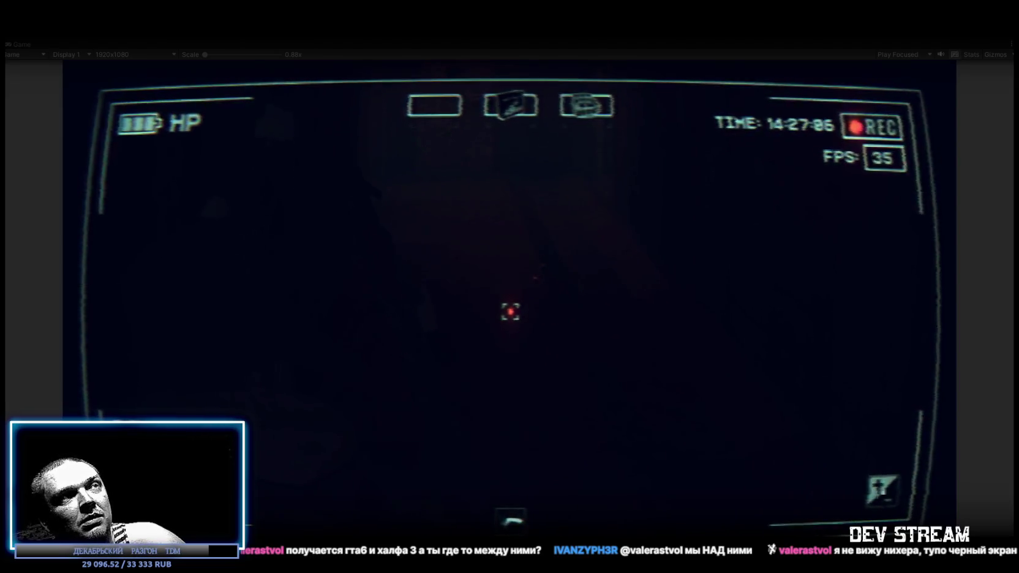
click(510, 311)
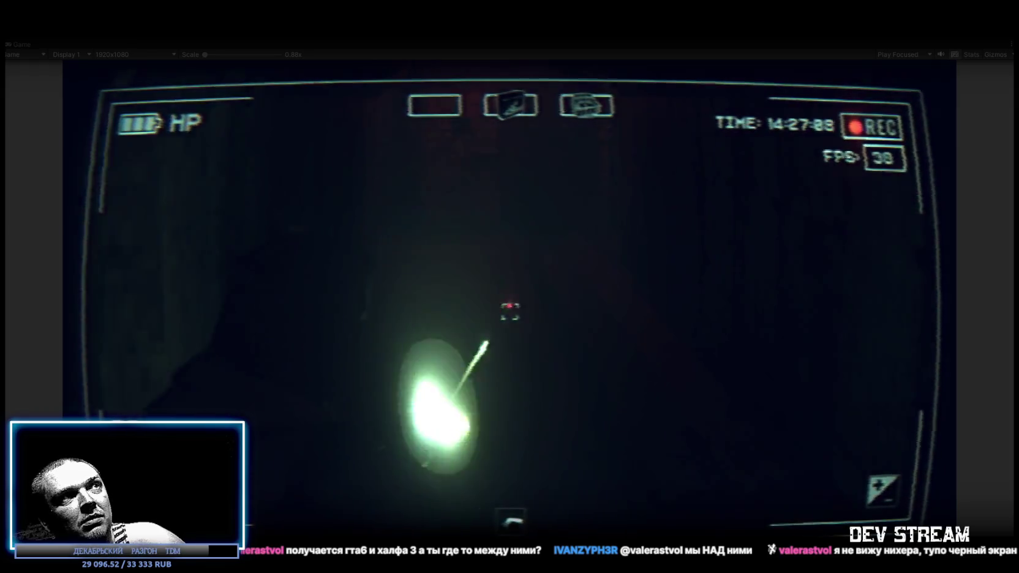
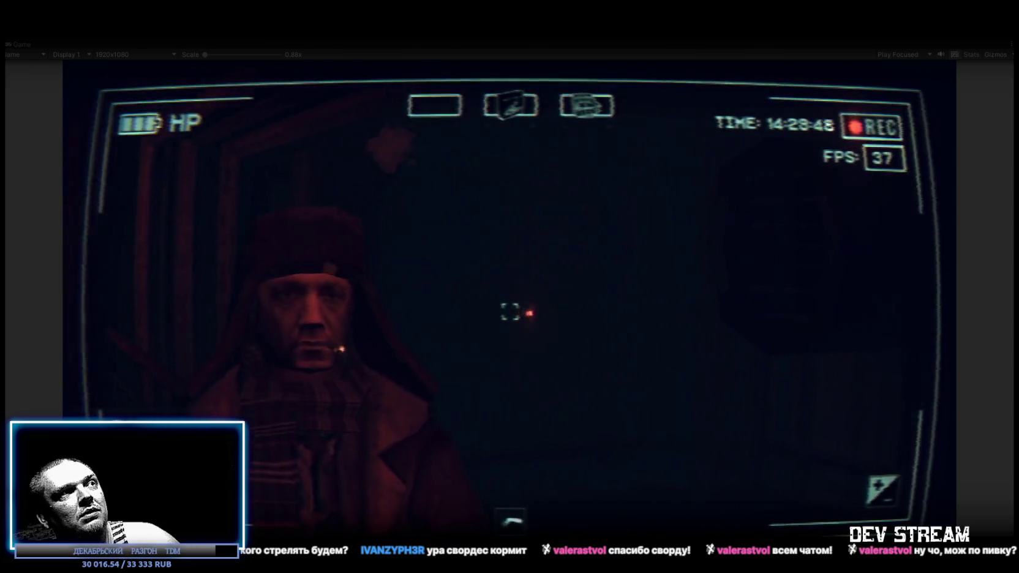
Step: Walk the character back down the corridor, then bring up the in-game inventory and quest menu
key(s)
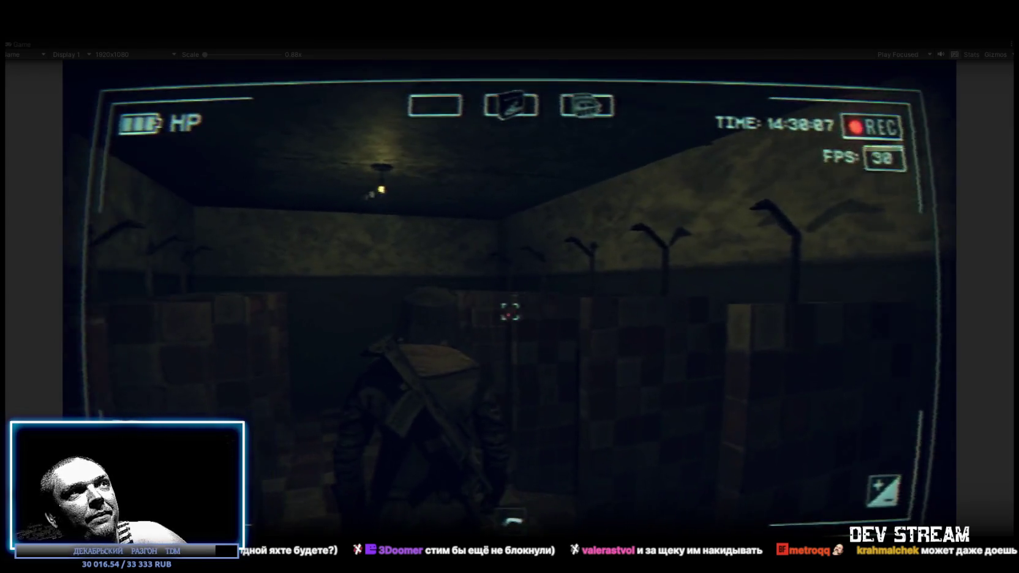
key(Tab)
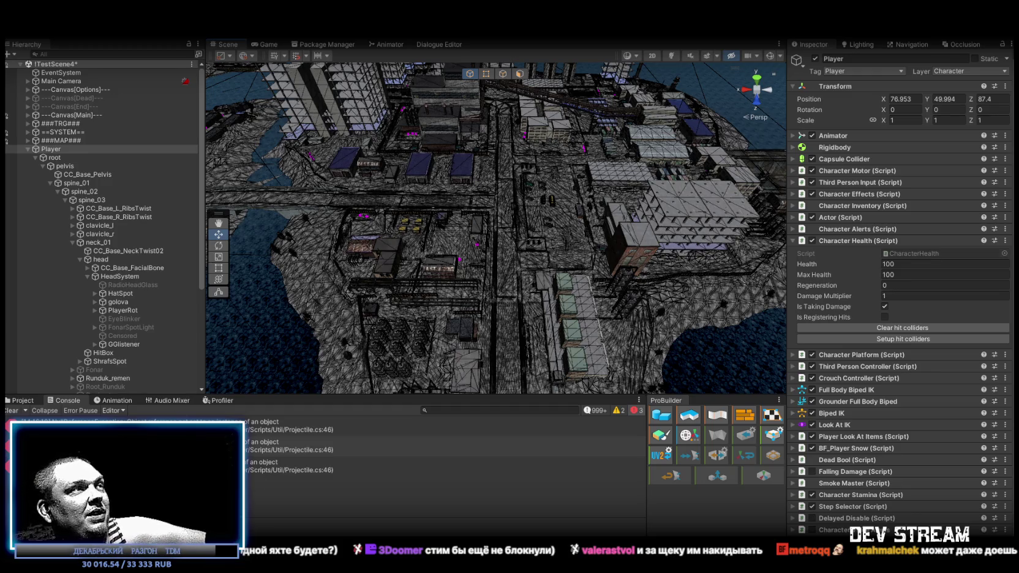
Step: Clear the console log and show the Player character assets in the Project panel
click(7, 412)
click(19, 400)
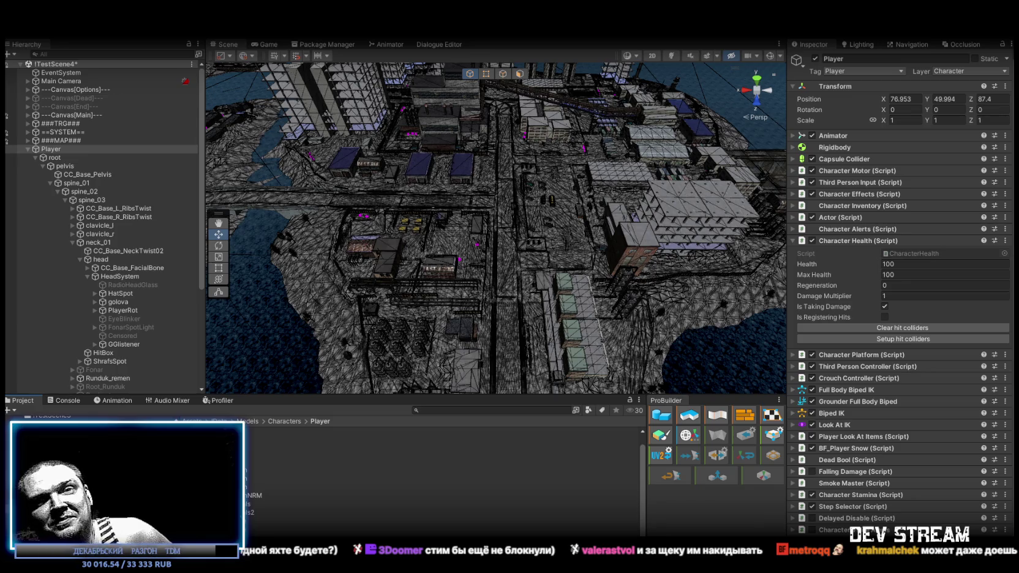
mouse_move(429, 318)
mouse_down()
mouse_move(642, 193)
mouse_move(685, 249)
mouse_up()
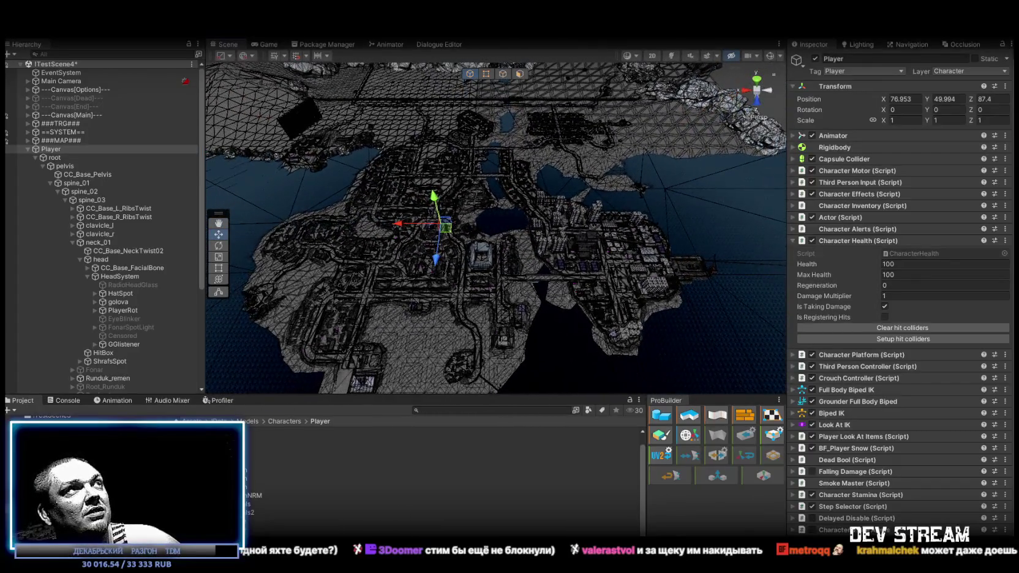
Step: Maximize the Scene view and zoom in to look over the whole city map
double_click(226, 46)
mouse_move(673, 263)
mouse_down()
mouse_move(707, 288)
mouse_move(714, 317)
mouse_up()
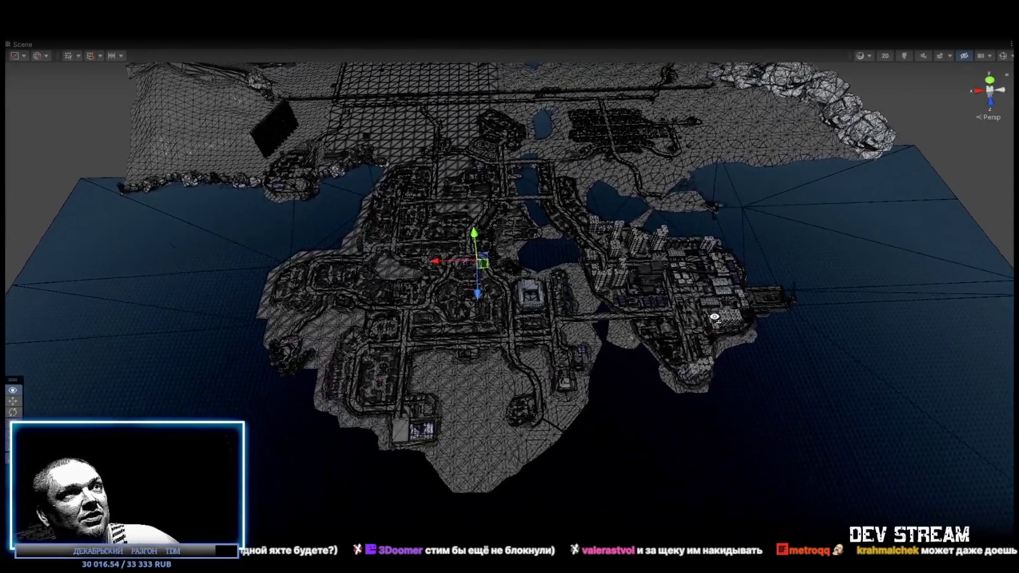
scroll(715, 307, up, 10)
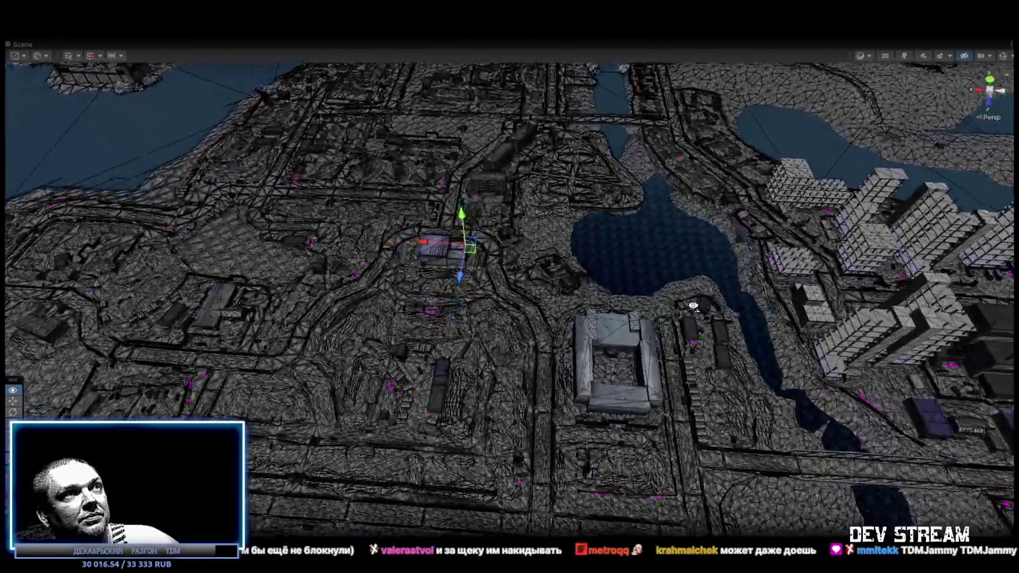
scroll(698, 305, up, 3)
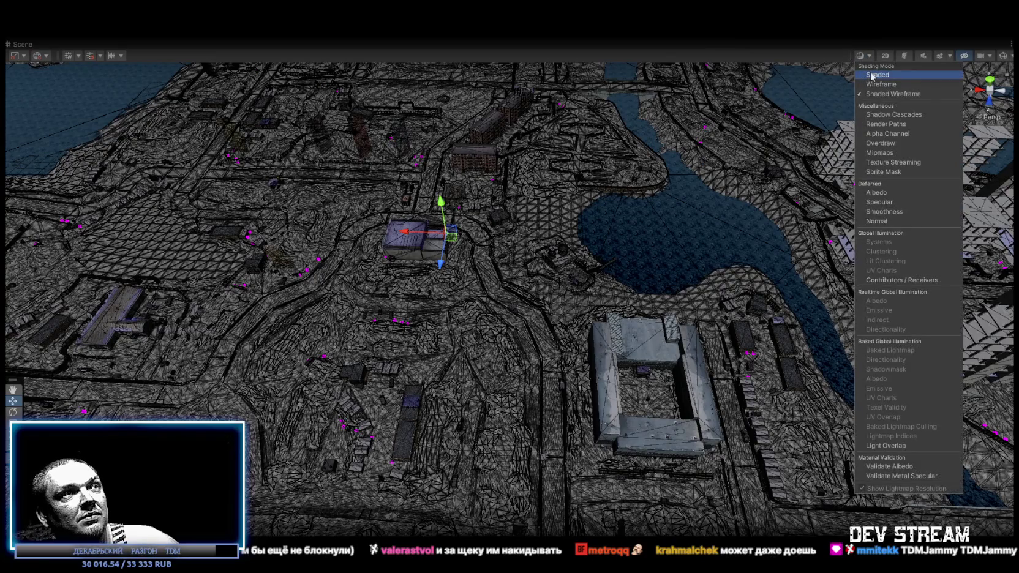
scroll(450, 249, up, 15)
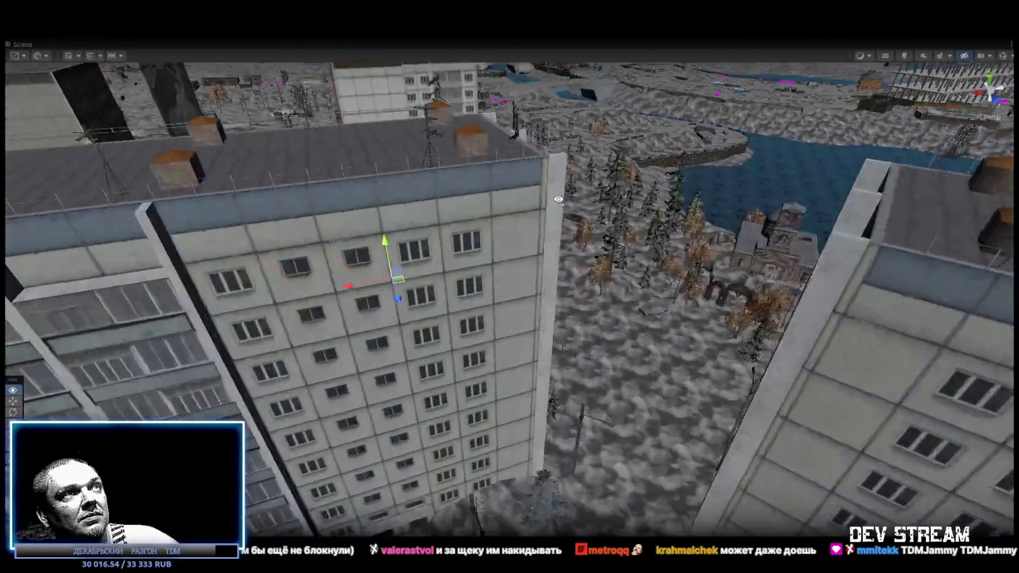
Step: Fly past the tower blocks and over the courtyard, down among the village's trees and wooden houses
mouse_move(449, 250)
mouse_down()
mouse_move(432, 153)
mouse_move(464, 184)
mouse_move(96, 131)
mouse_move(193, 116)
mouse_up()
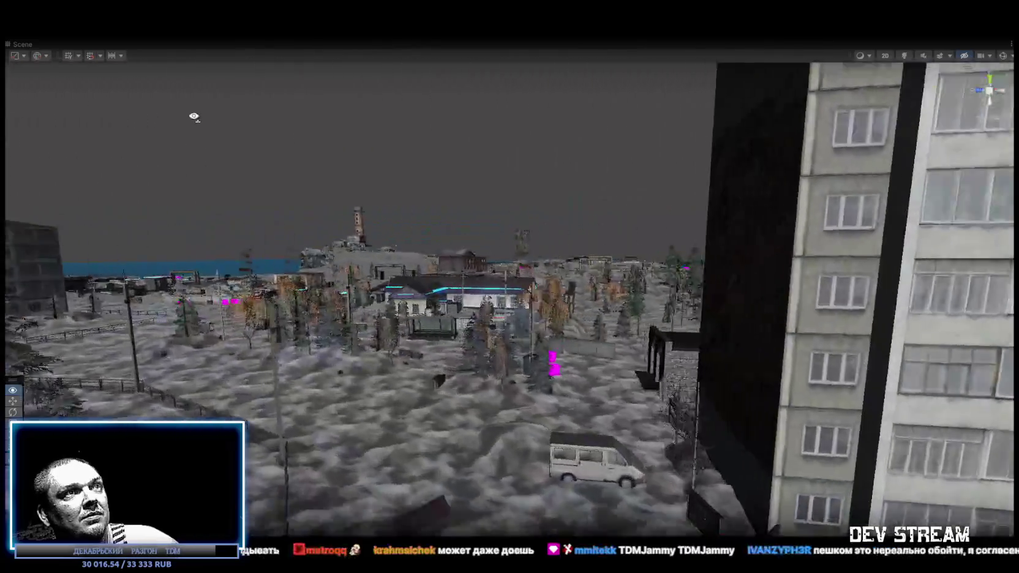
mouse_move(303, 113)
mouse_down()
mouse_move(440, 159)
mouse_move(504, 130)
mouse_move(614, 138)
mouse_move(658, 72)
mouse_move(545, 101)
mouse_move(520, 170)
mouse_move(526, 159)
mouse_move(553, 191)
mouse_move(753, 180)
mouse_up()
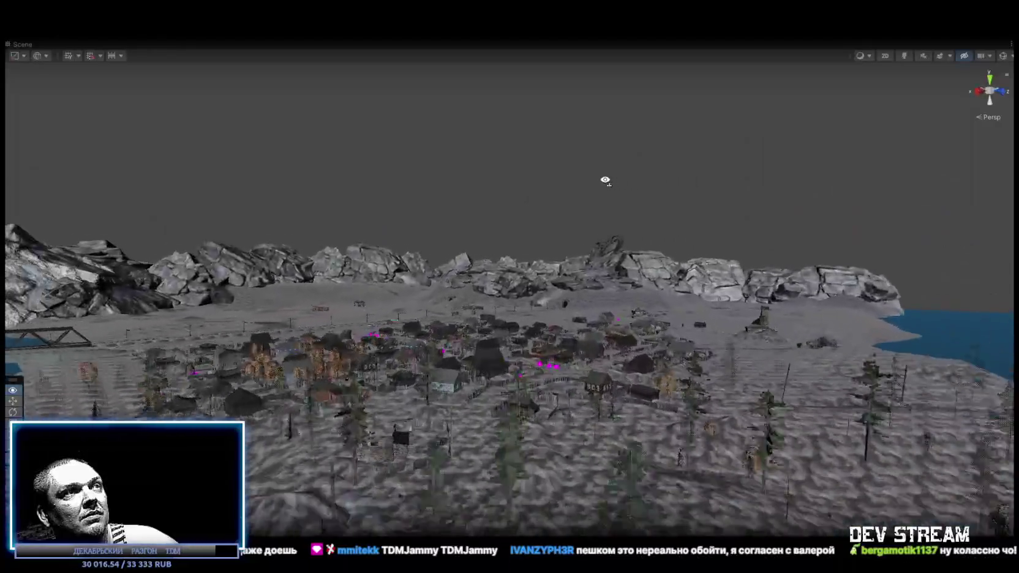
mouse_move(604, 180)
mouse_down()
mouse_move(552, 221)
mouse_move(612, 228)
mouse_move(665, 208)
mouse_move(11, 245)
mouse_move(219, 233)
mouse_move(353, 244)
mouse_move(306, 203)
mouse_move(191, 171)
mouse_move(165, 203)
mouse_move(51, 254)
mouse_up()
scroll(664, 208, up, 1)
scroll(62, 243, down, 3)
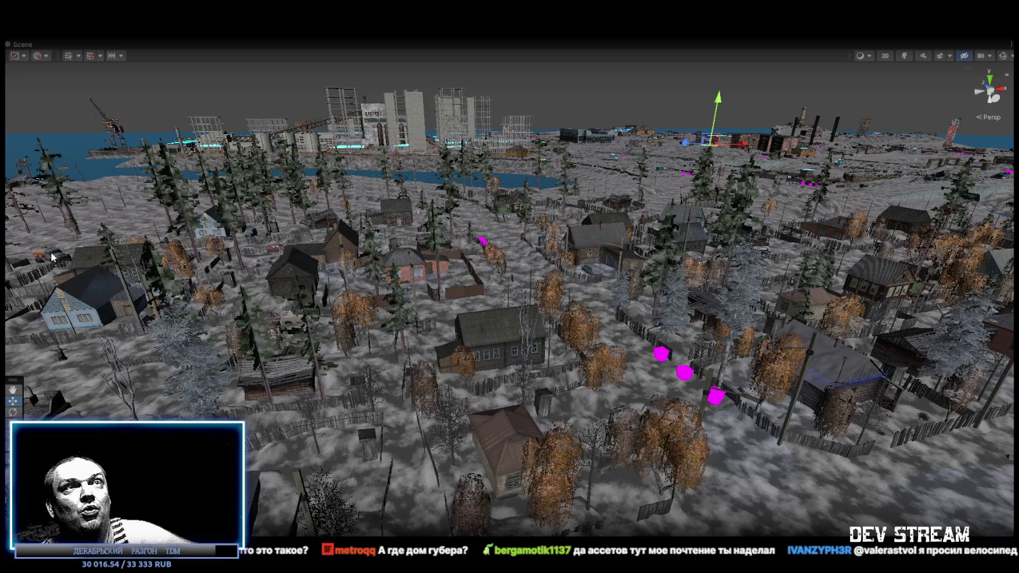
mouse_move(260, 115)
mouse_down()
mouse_move(722, 243)
mouse_move(760, 235)
mouse_move(678, 207)
mouse_move(547, 259)
mouse_move(388, 195)
mouse_move(256, 163)
mouse_move(709, 200)
mouse_move(698, 216)
mouse_move(832, 222)
mouse_move(70, 236)
mouse_move(553, 289)
mouse_move(757, 285)
mouse_move(477, 299)
mouse_move(355, 291)
mouse_up()
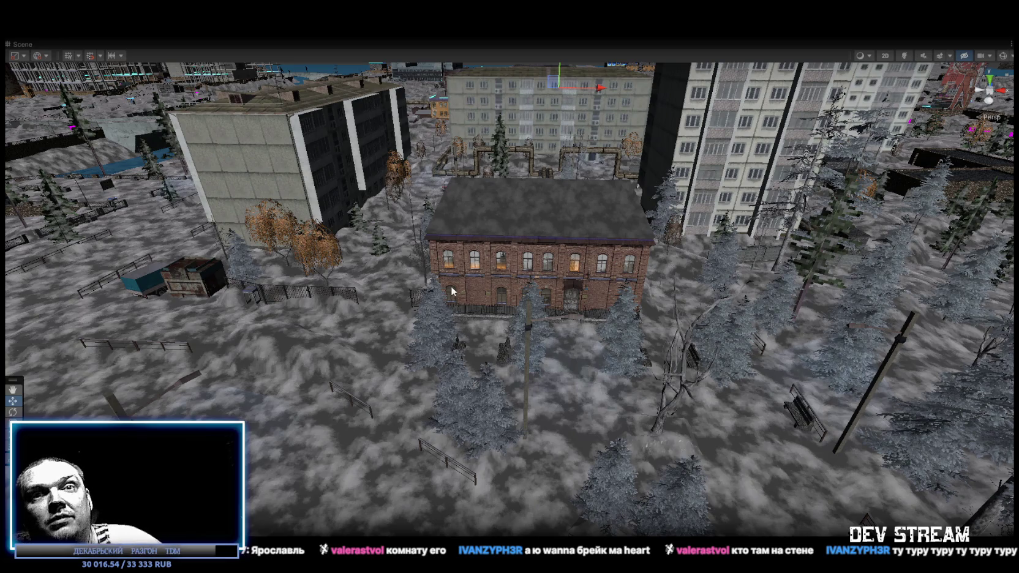
Step: Fly onto the brick building to see the portrait by the red curtain, then back to the street
mouse_move(583, 305)
mouse_down()
mouse_move(554, 278)
mouse_move(563, 266)
mouse_move(512, 249)
mouse_move(319, 257)
mouse_move(321, 224)
mouse_up()
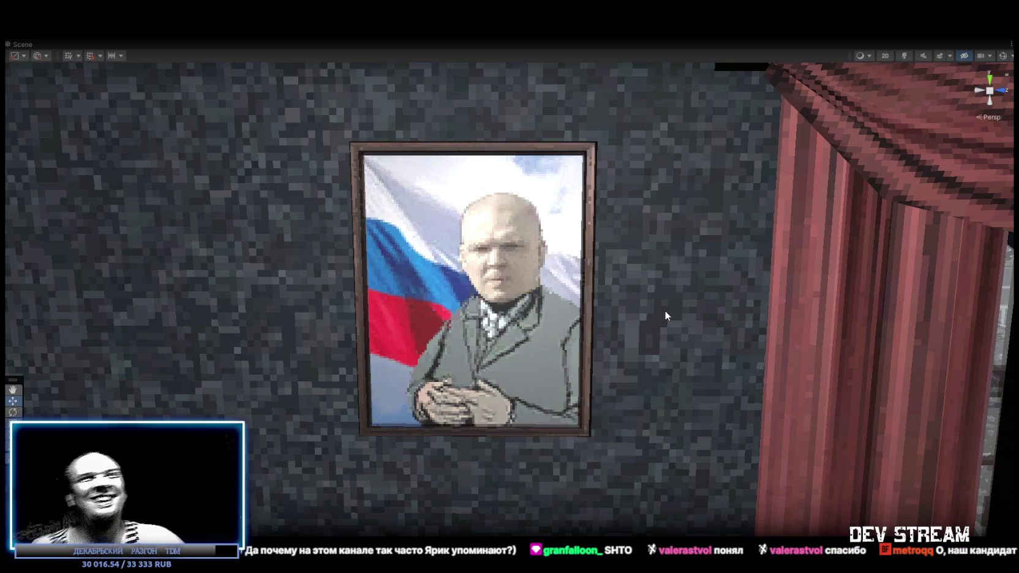
mouse_move(608, 316)
mouse_down()
mouse_move(669, 301)
mouse_move(663, 328)
mouse_up()
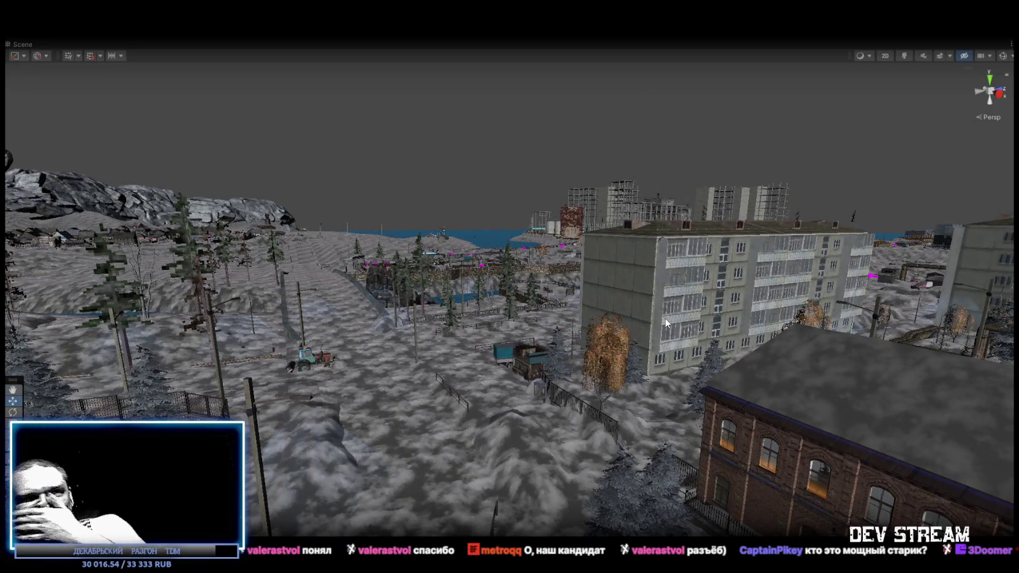
Step: Fly among the apartment blocks past the mural, into the hut, then up over the town and river
mouse_move(693, 334)
mouse_down()
mouse_move(856, 329)
mouse_move(842, 319)
mouse_move(668, 358)
mouse_move(895, 343)
mouse_move(901, 318)
mouse_move(732, 338)
mouse_move(63, 312)
mouse_move(84, 302)
mouse_move(33, 342)
mouse_move(59, 360)
mouse_up()
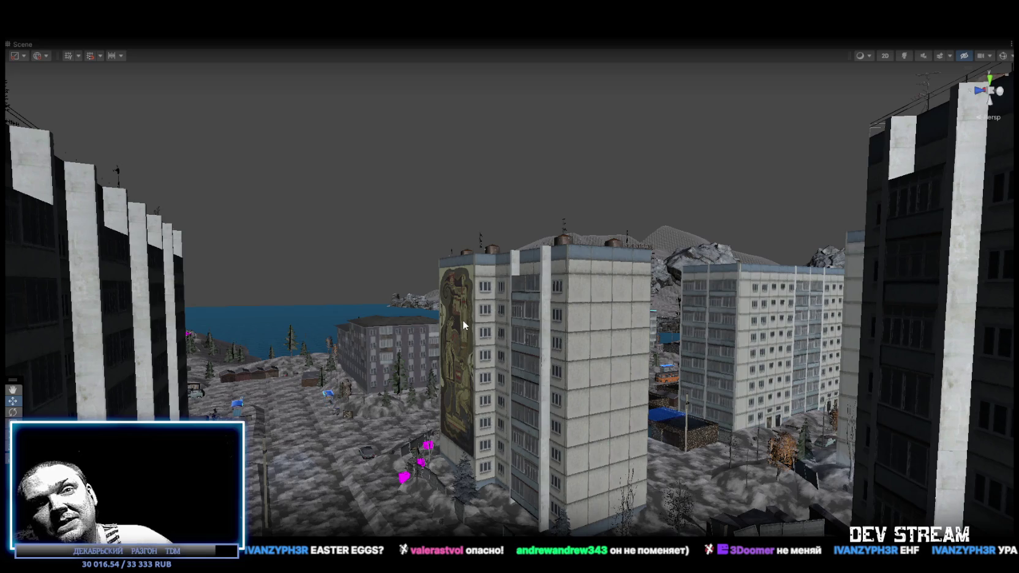
mouse_move(494, 350)
mouse_down()
mouse_move(597, 394)
mouse_move(687, 350)
mouse_move(635, 339)
mouse_move(666, 340)
mouse_move(634, 341)
mouse_move(738, 370)
mouse_move(757, 326)
mouse_move(741, 323)
mouse_move(770, 317)
mouse_move(717, 348)
mouse_up()
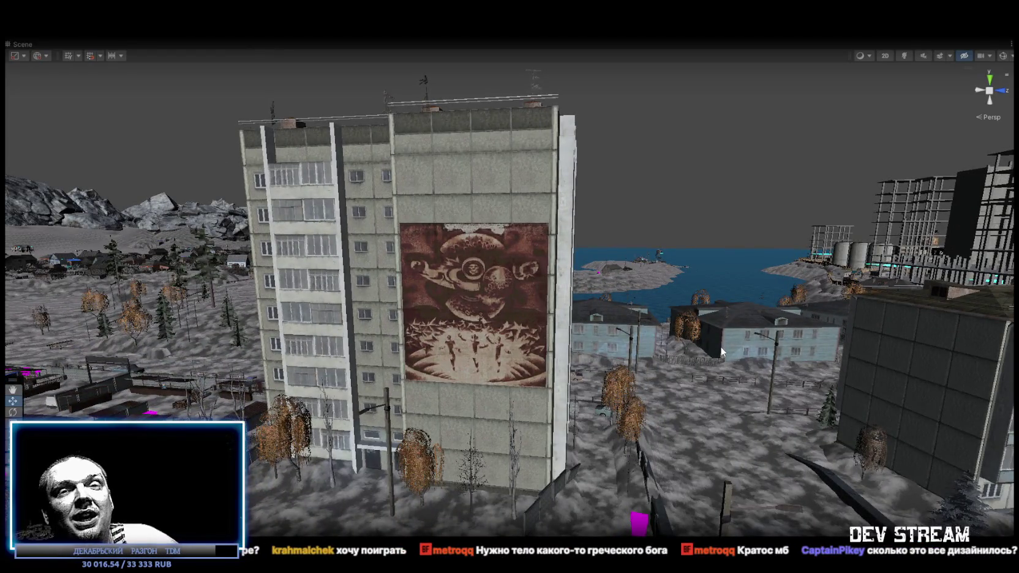
mouse_move(609, 315)
mouse_down()
mouse_move(442, 360)
mouse_move(497, 373)
mouse_move(447, 342)
mouse_move(487, 369)
mouse_move(810, 416)
mouse_move(613, 380)
mouse_up()
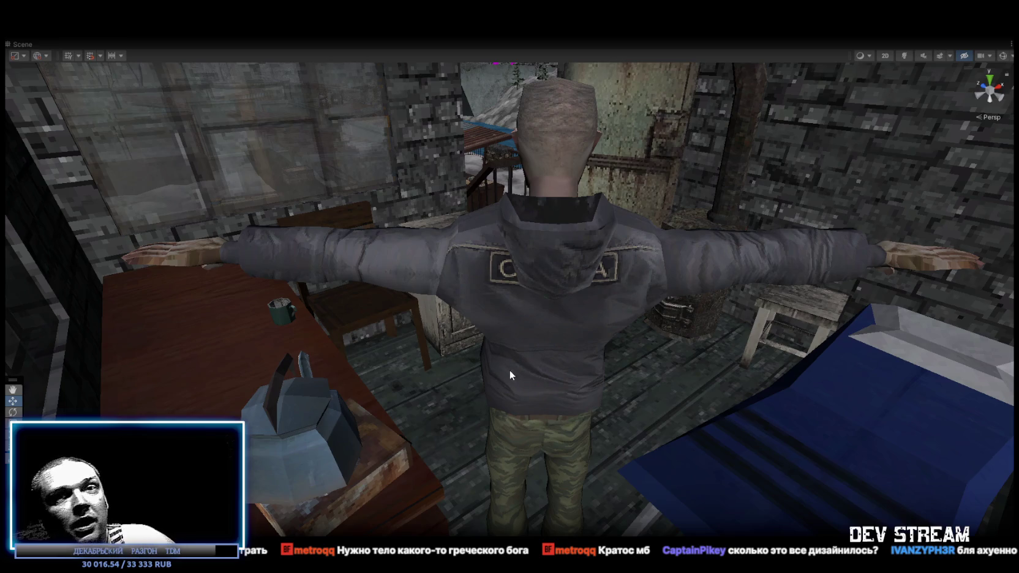
mouse_move(522, 369)
mouse_down()
mouse_move(527, 346)
mouse_move(492, 351)
mouse_move(506, 319)
mouse_move(503, 290)
mouse_move(480, 296)
mouse_up()
Step: Fly over the snowy town into the carpeted room and look around at the stove and windows
key(d)
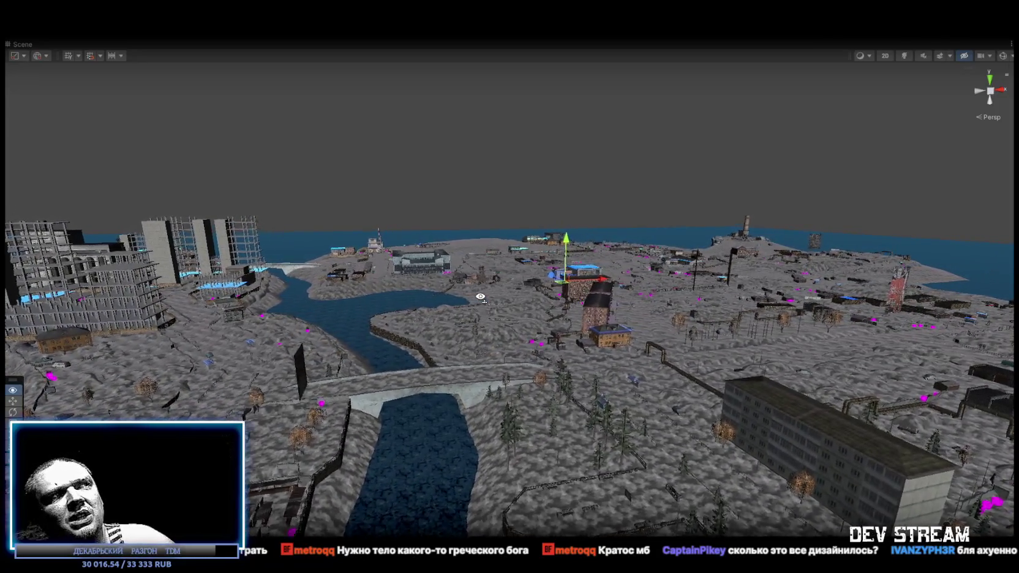
key(w)
mouse_move(613, 259)
mouse_down()
mouse_move(682, 312)
mouse_move(720, 325)
mouse_move(643, 282)
mouse_move(591, 290)
mouse_move(840, 351)
mouse_move(852, 378)
mouse_move(835, 356)
mouse_move(628, 383)
mouse_move(675, 405)
mouse_move(961, 408)
mouse_up()
mouse_move(902, 368)
mouse_down()
mouse_move(846, 341)
mouse_move(518, 351)
mouse_move(841, 352)
mouse_move(739, 402)
mouse_move(844, 387)
mouse_move(829, 371)
mouse_move(742, 403)
mouse_move(651, 375)
mouse_move(404, 386)
mouse_move(714, 391)
mouse_move(785, 343)
mouse_move(664, 391)
mouse_move(480, 393)
mouse_move(589, 399)
mouse_move(608, 441)
mouse_move(614, 420)
mouse_move(591, 350)
mouse_move(530, 359)
mouse_move(299, 436)
mouse_move(472, 389)
mouse_move(386, 409)
mouse_move(328, 388)
mouse_move(475, 403)
mouse_move(755, 396)
mouse_up()
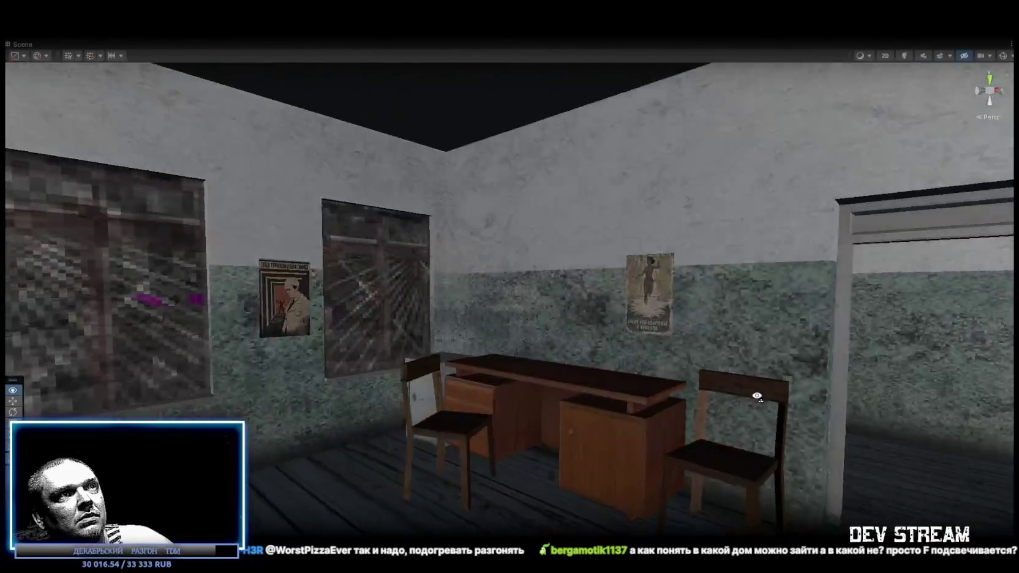
mouse_move(514, 375)
mouse_down()
mouse_move(776, 366)
mouse_move(843, 387)
mouse_up()
mouse_move(738, 408)
mouse_down()
mouse_move(746, 408)
mouse_move(580, 426)
mouse_move(282, 426)
mouse_move(190, 414)
mouse_move(390, 367)
mouse_move(467, 368)
mouse_up()
Step: Fly out to the brick building's tiled interior and restore the full editor layout
mouse_move(496, 432)
mouse_down()
mouse_move(473, 439)
mouse_move(370, 378)
mouse_move(331, 391)
mouse_move(391, 429)
mouse_move(714, 476)
mouse_move(673, 467)
mouse_move(658, 478)
mouse_move(757, 498)
mouse_move(545, 409)
mouse_move(218, 384)
mouse_move(528, 357)
mouse_move(491, 327)
mouse_move(341, 330)
mouse_move(507, 347)
mouse_move(676, 341)
mouse_move(528, 409)
mouse_move(759, 404)
mouse_move(718, 411)
mouse_move(535, 393)
mouse_move(574, 412)
mouse_move(764, 427)
mouse_move(550, 391)
mouse_move(581, 414)
mouse_move(723, 411)
mouse_move(471, 347)
mouse_move(619, 353)
mouse_move(646, 334)
mouse_move(794, 343)
mouse_move(647, 338)
mouse_up()
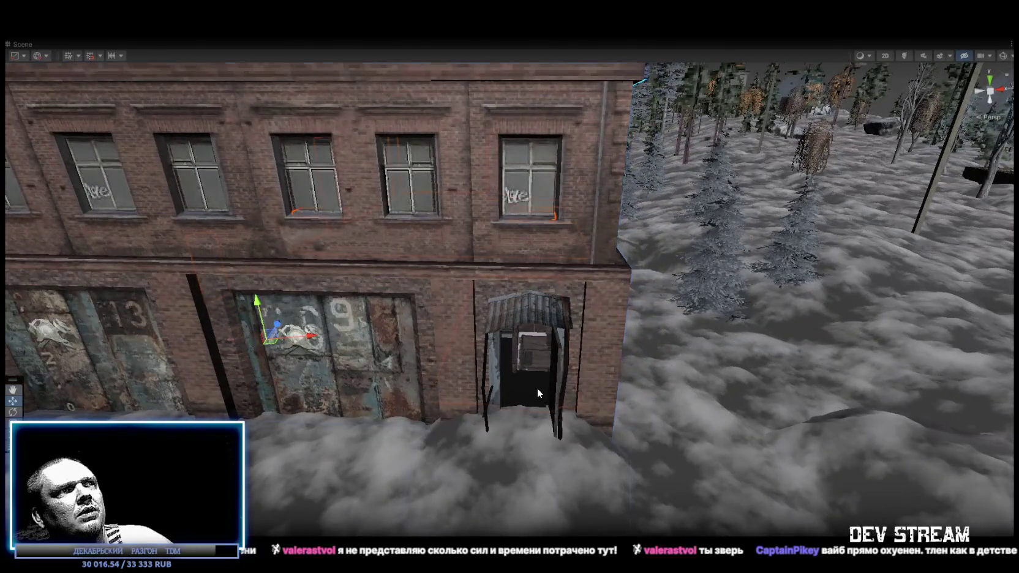
mouse_move(584, 370)
mouse_down()
mouse_move(592, 354)
mouse_move(538, 386)
mouse_move(586, 407)
mouse_move(660, 211)
mouse_up()
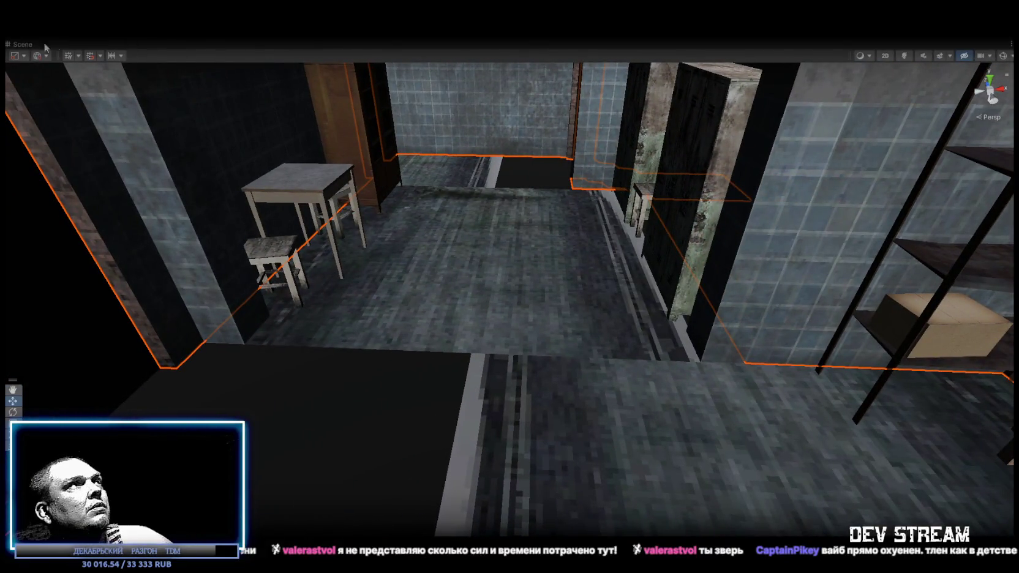
double_click(16, 46)
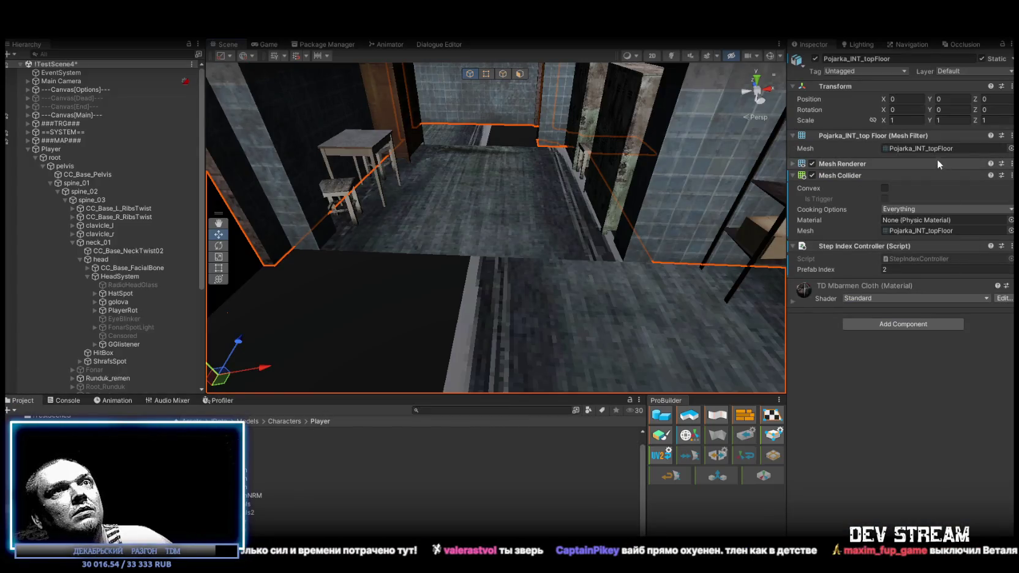
Step: Expand the Mesh Renderer settings and select Build18's Pojarka_INT_top interior mesh
click(797, 164)
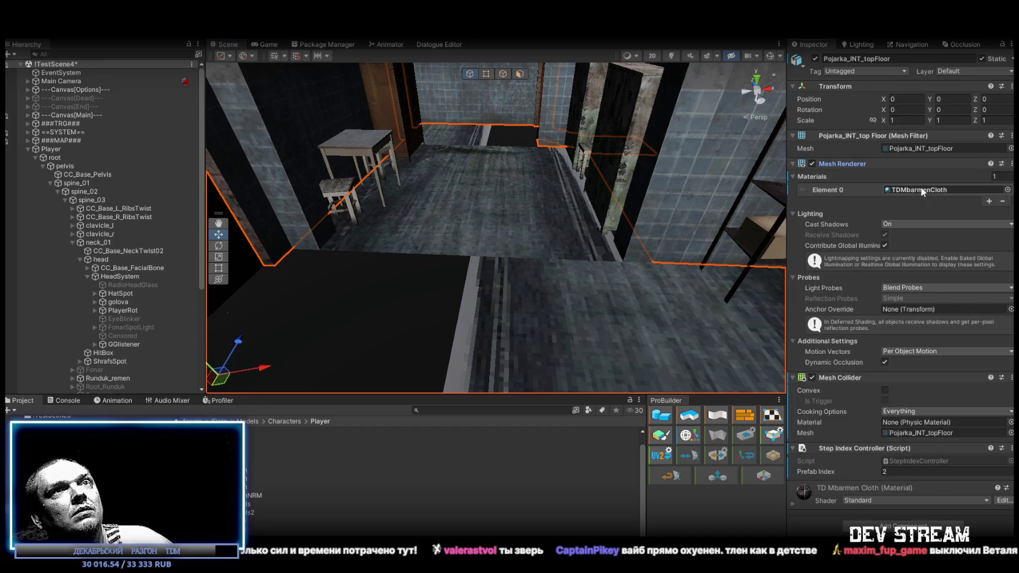
mouse_move(639, 214)
mouse_down()
mouse_move(563, 219)
mouse_move(545, 189)
mouse_up()
click(544, 188)
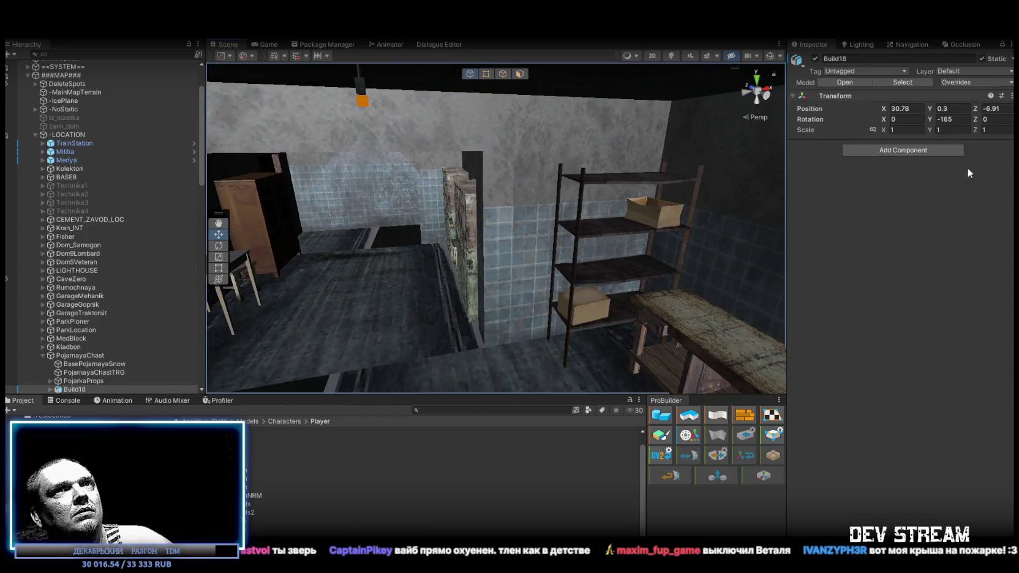
click(532, 208)
mouse_move(926, 189)
mouse_down()
mouse_move(533, 280)
mouse_move(744, 222)
mouse_move(719, 184)
mouse_move(537, 142)
mouse_move(444, 153)
mouse_move(245, 245)
mouse_up()
scroll(73, 270, down, 5)
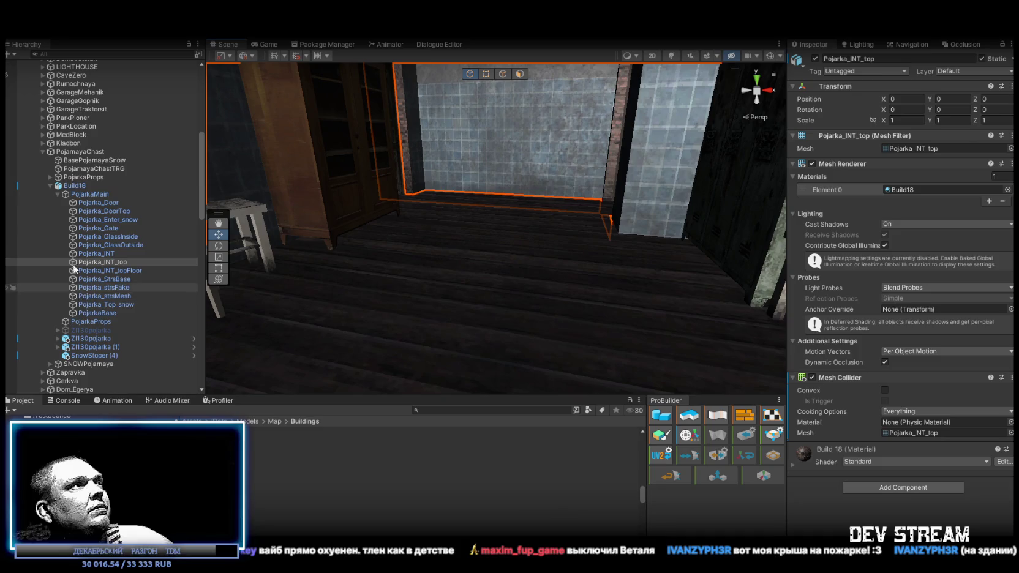
Step: Collapse Build18, PojarnayaChast, Player and INWORK in the Hierarchy, then expand TestingPOW and select TDMfire
click(51, 185)
click(42, 151)
scroll(46, 245, down, 10)
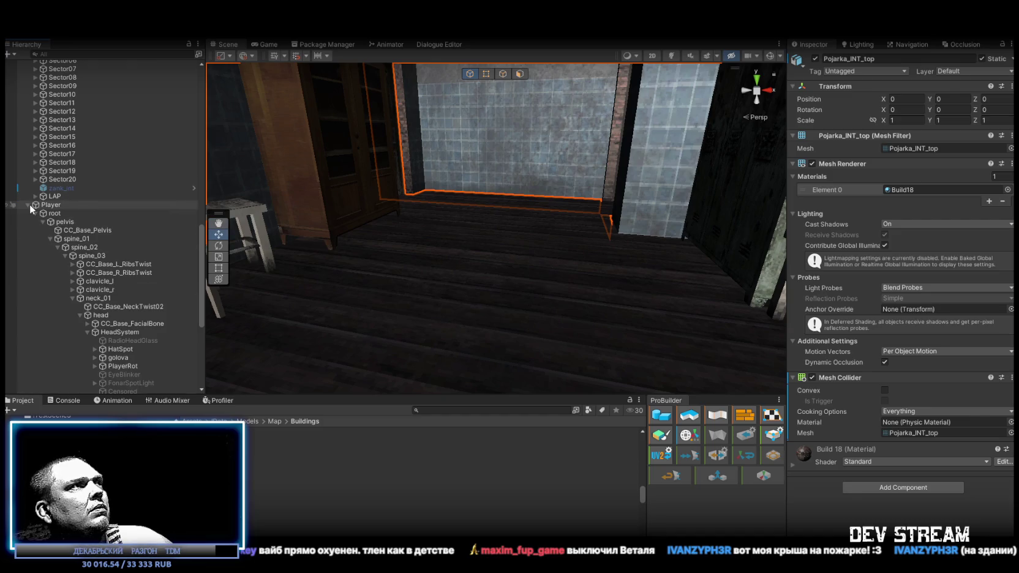
click(29, 204)
click(28, 372)
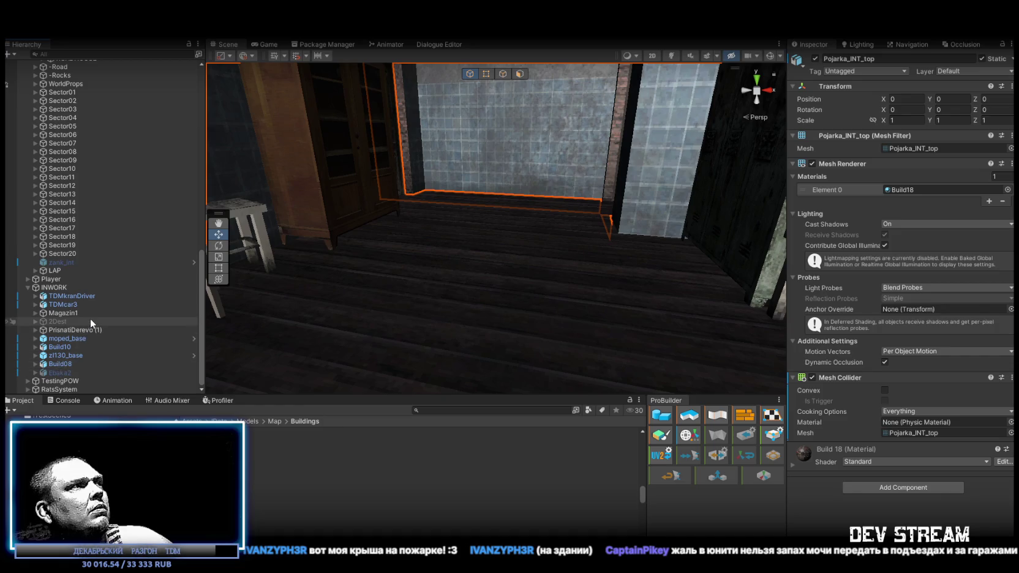
click(28, 288)
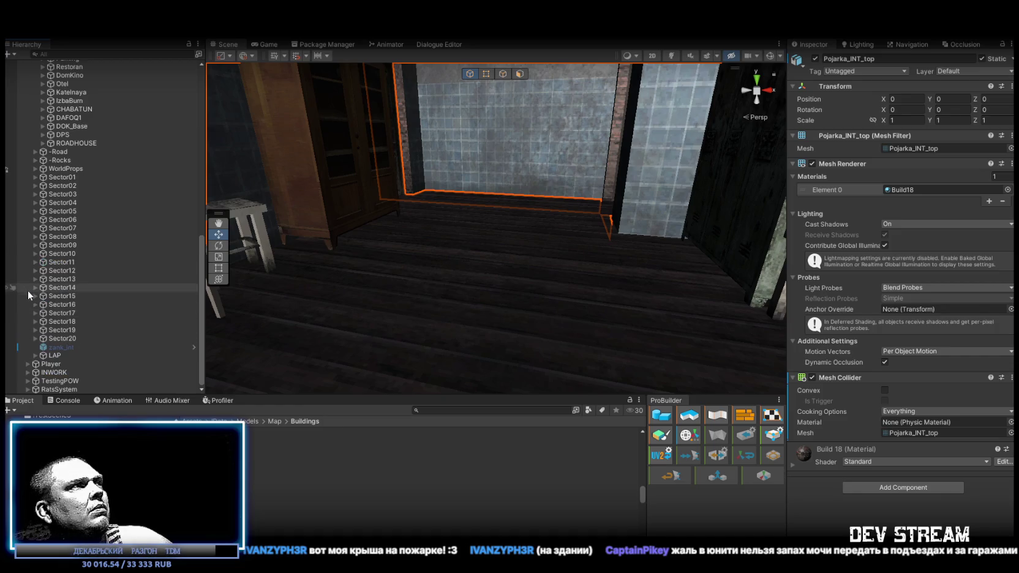
click(28, 380)
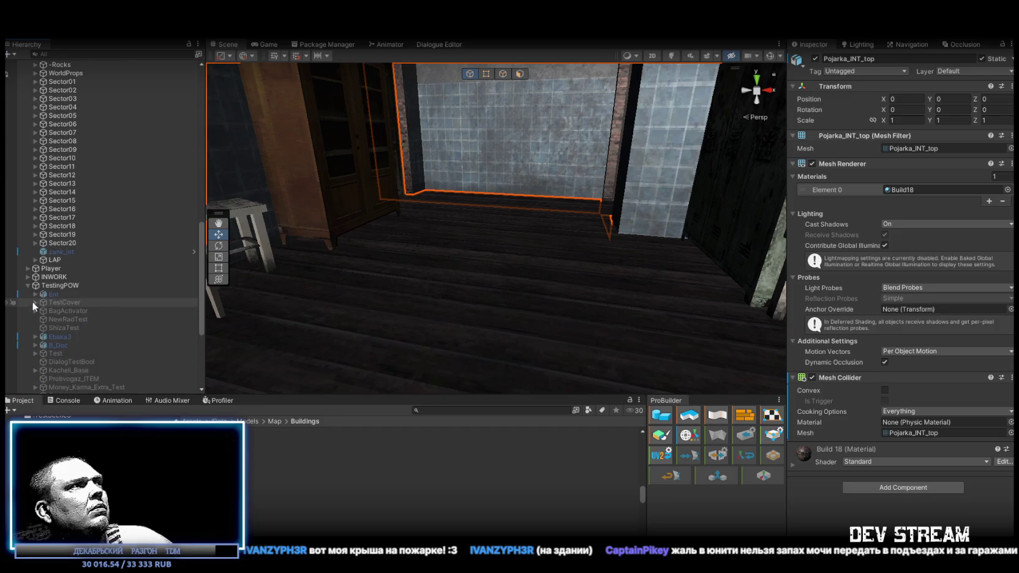
scroll(32, 302, down, 5)
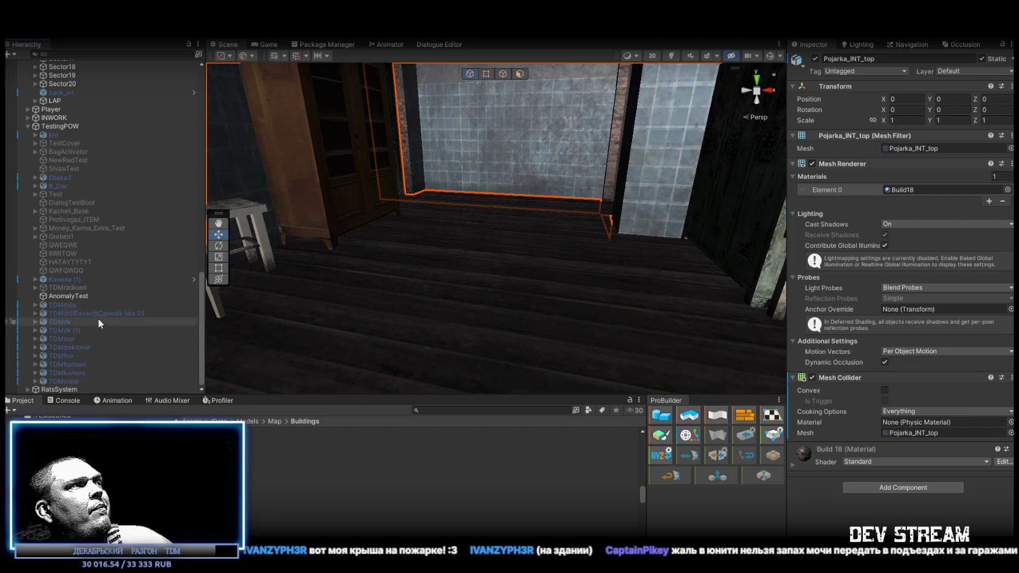
click(82, 355)
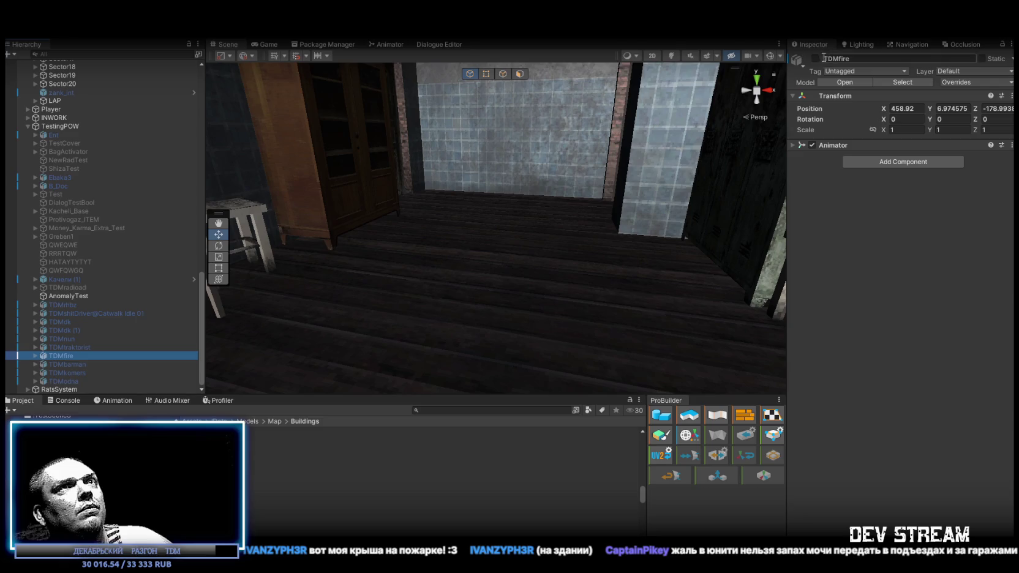
Step: Frame the TDMfire character and orbit to look down on it in its room
key(f)
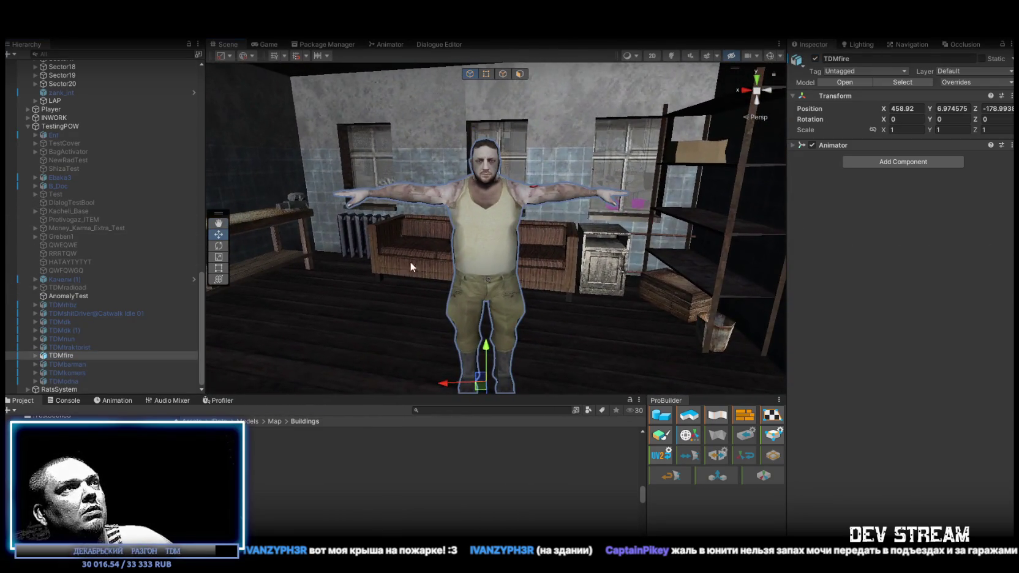
mouse_move(488, 255)
alt+mouse_down()
mouse_move(477, 270)
mouse_move(489, 253)
mouse_move(479, 272)
mouse_move(505, 285)
mouse_move(249, 112)
alt+mouse_up()
scroll(92, 181, up, 8)
scroll(119, 209, up, 5)
Step: Collapse ###MAP###, frame the Player, and zoom in on it in the snow beside the brick building
click(28, 140)
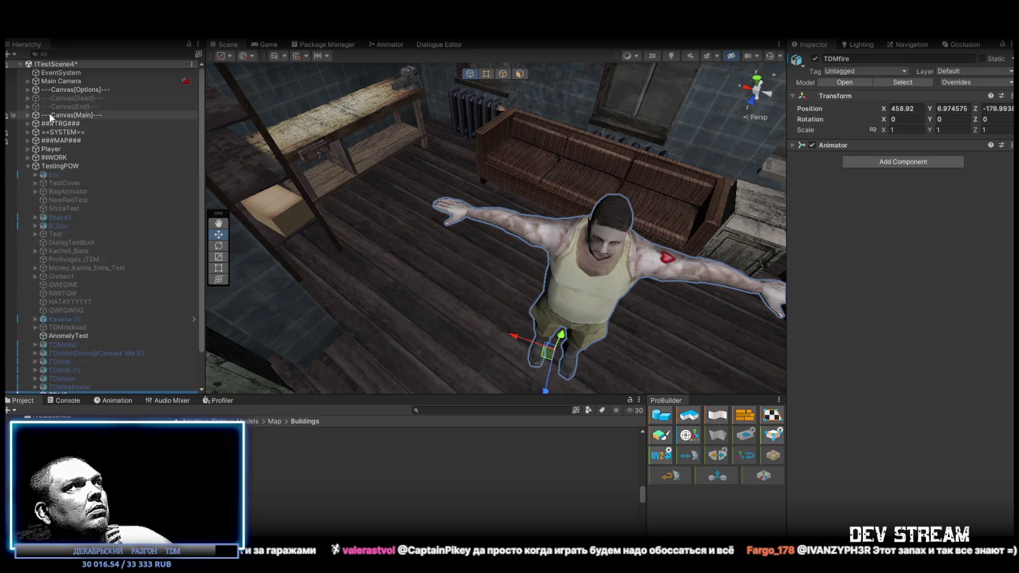
click(28, 166)
double_click(51, 149)
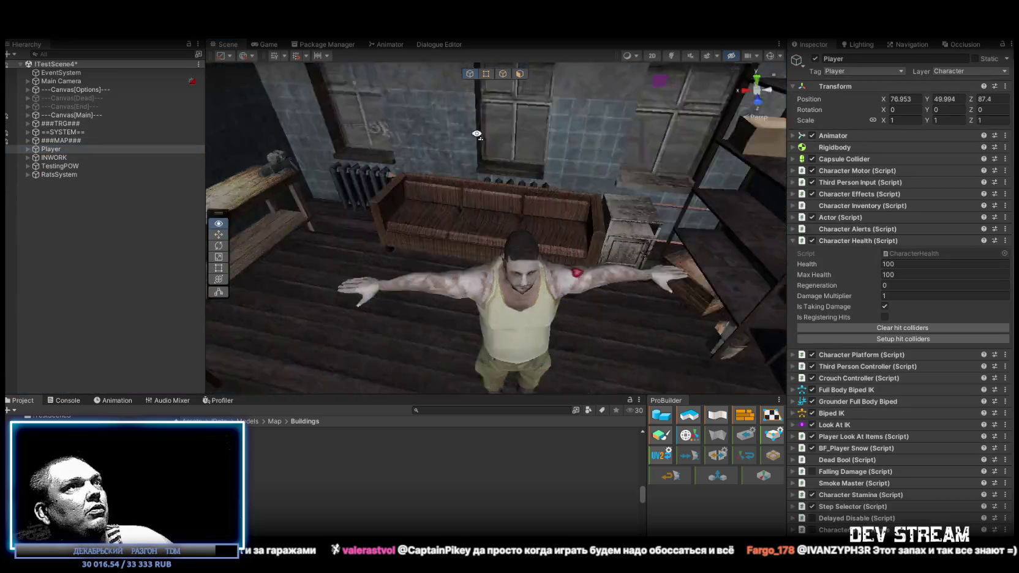
drag(714, 133, 359, 132)
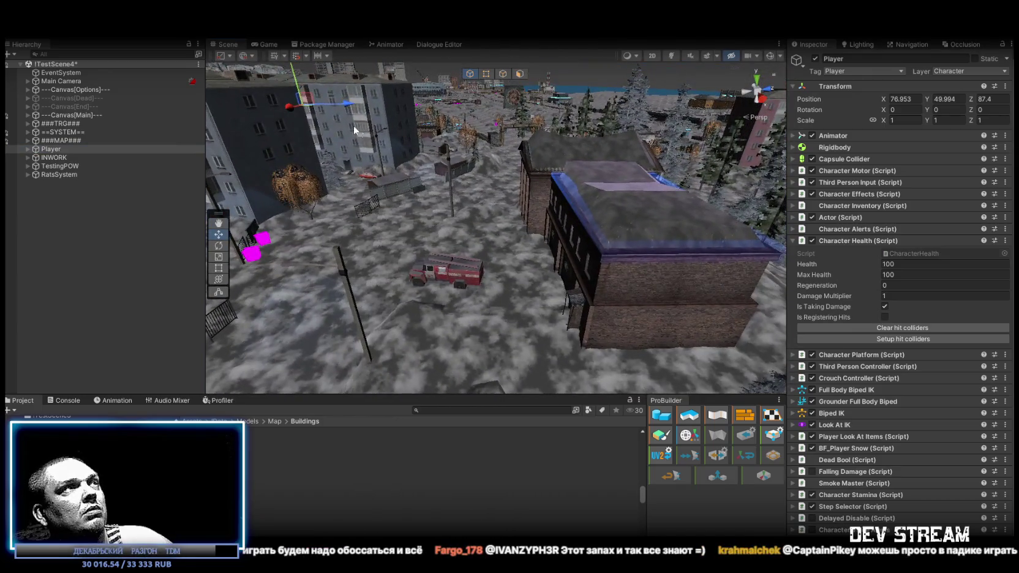
drag(539, 331, 565, 292)
scroll(565, 292, up, 5)
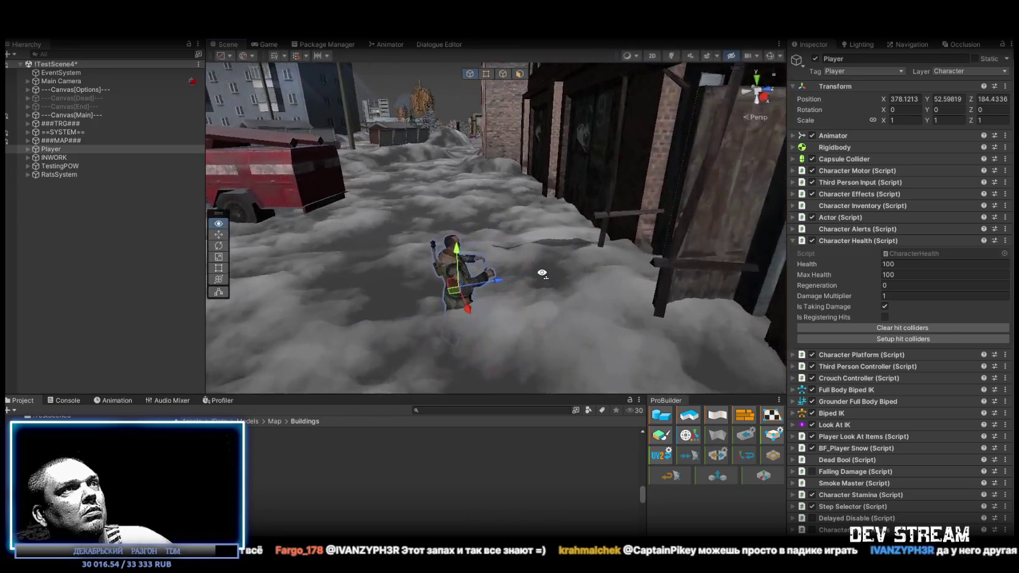